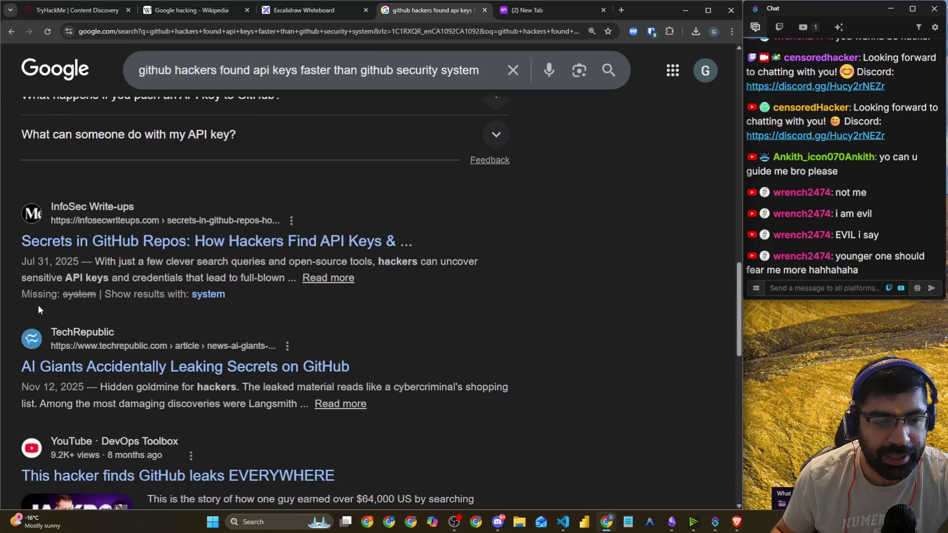
{"action": "scroll", "coordinate": [480, 338], "scroll_direction": "down", "scroll_amount": 10}
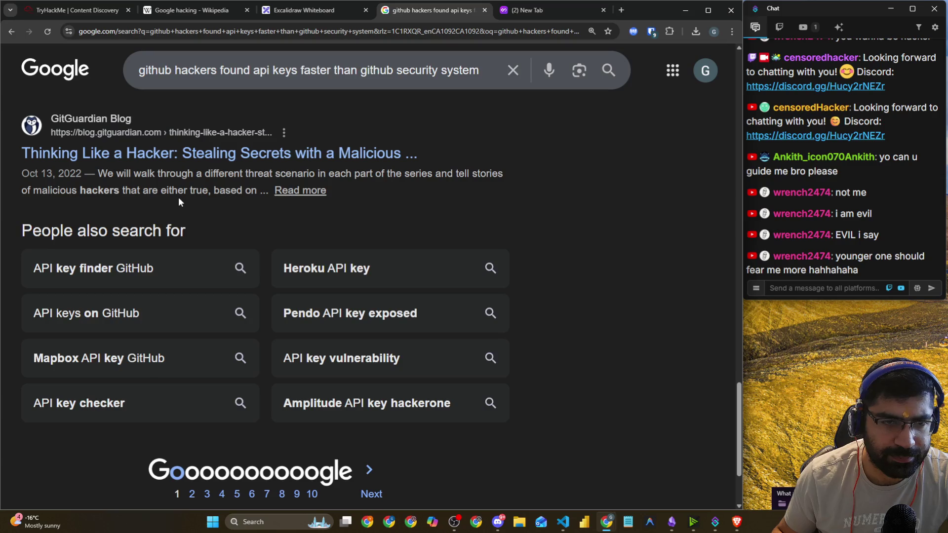
- Search Google for an article about hackers finding credentials in a GitHub account before GitHub warns
{"action": "scroll", "coordinate": [179, 197], "scroll_direction": "up", "scroll_amount": 1}
{"action": "left_click", "coordinate": [199, 72]}
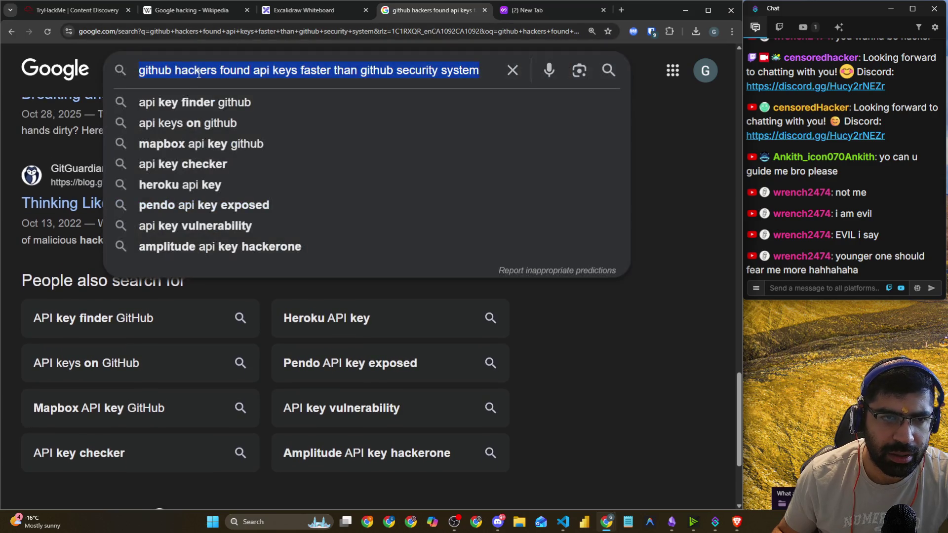
{"action": "type", "text": "find me"}
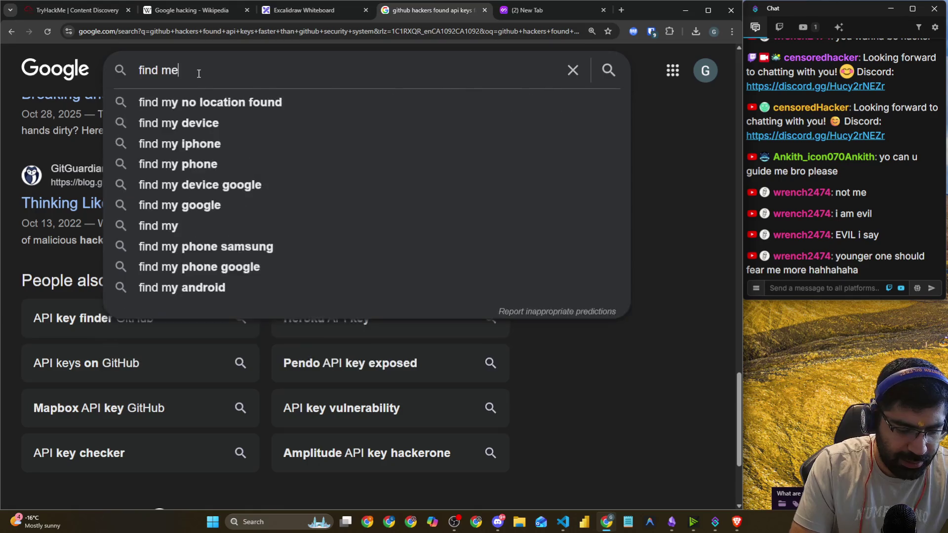
{"action": "type", "text": " the artcl"}
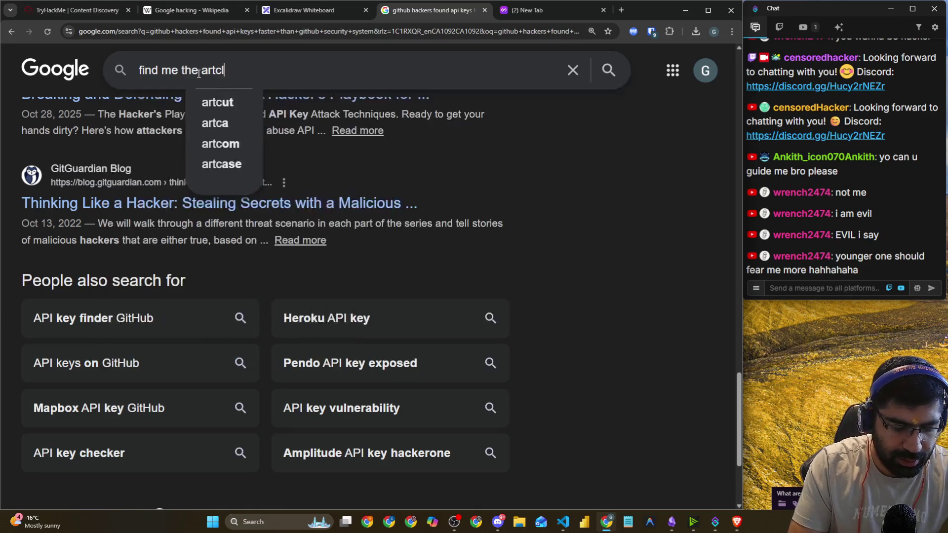
{"action": "type", "text": "e whoch "}
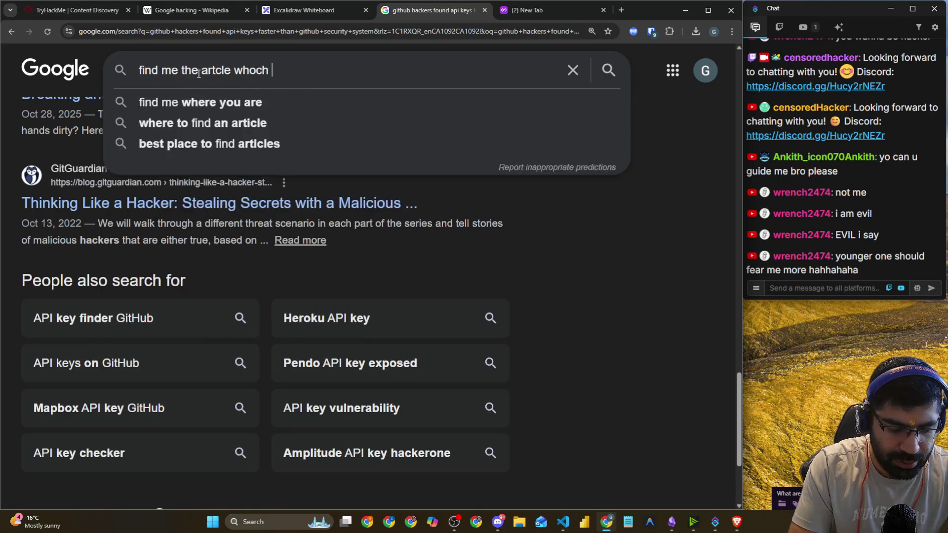
{"action": "type", "text": "talks ab"}
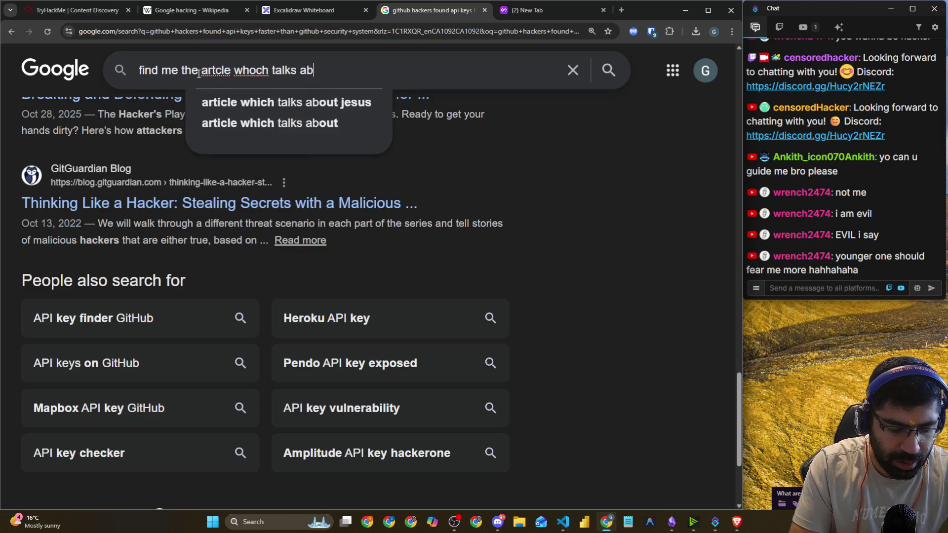
{"action": "type", "text": "out hackers"}
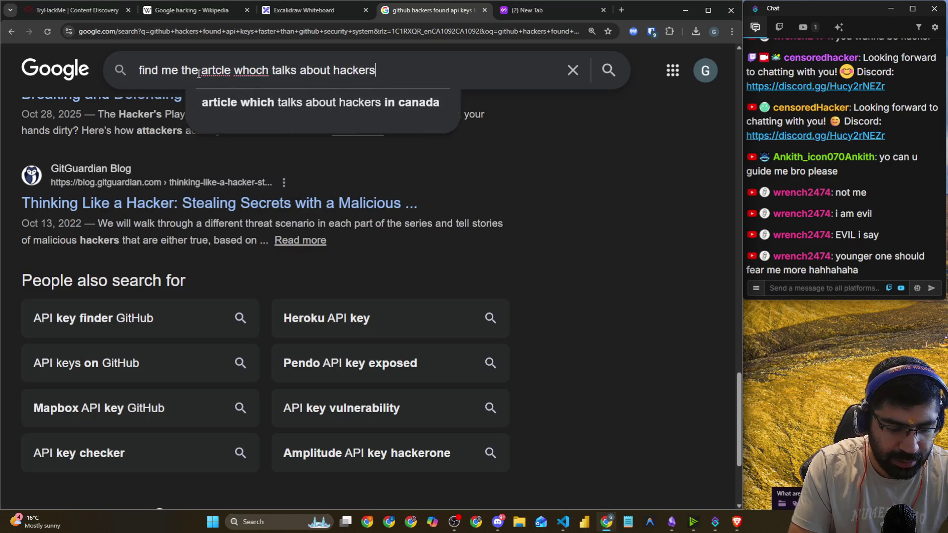
{"action": "type", "text": " able to find"}
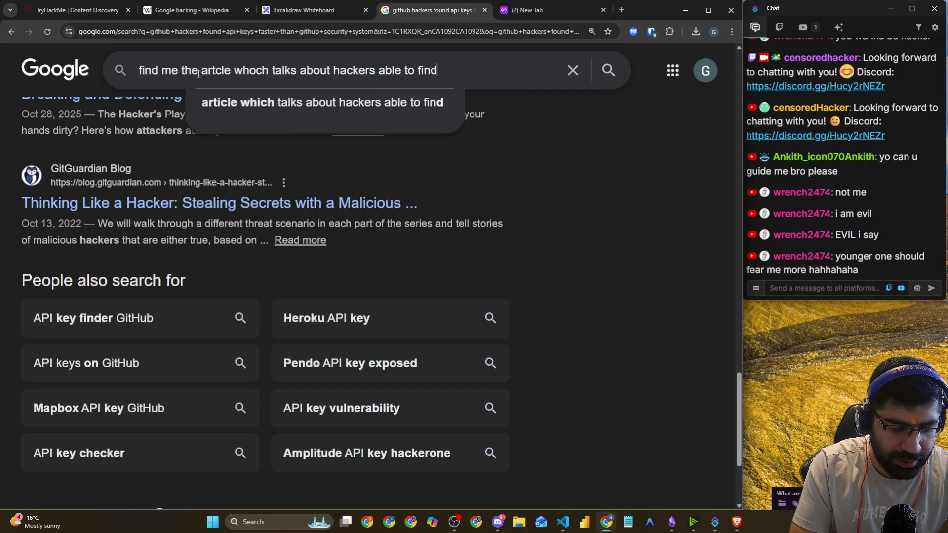
{"action": "type", "text": " credent"}
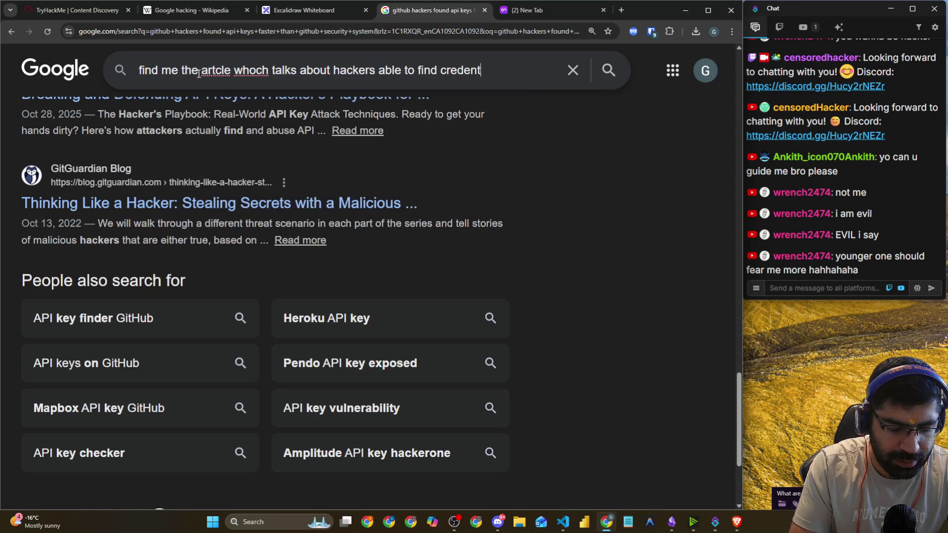
{"action": "type", "text": "ials in my "}
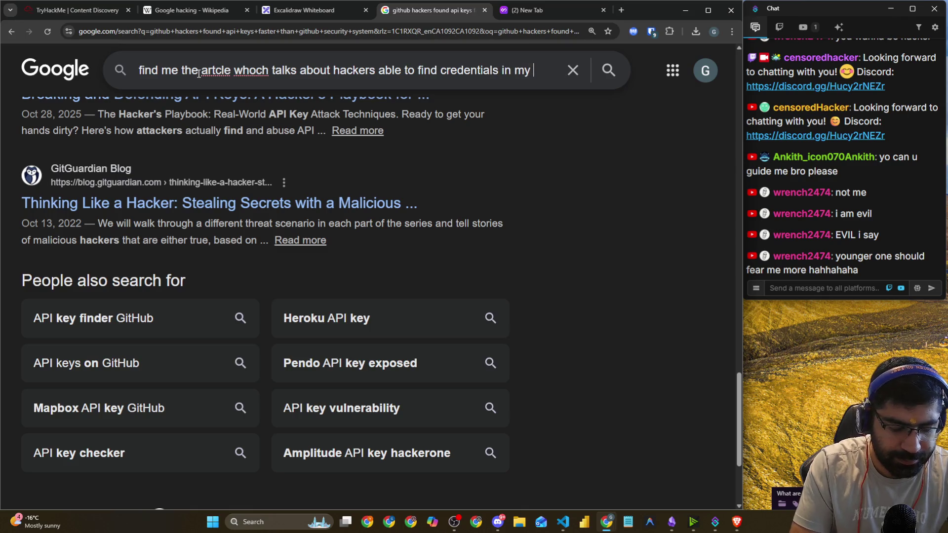
{"action": "type", "text": "github before I got a warni"}
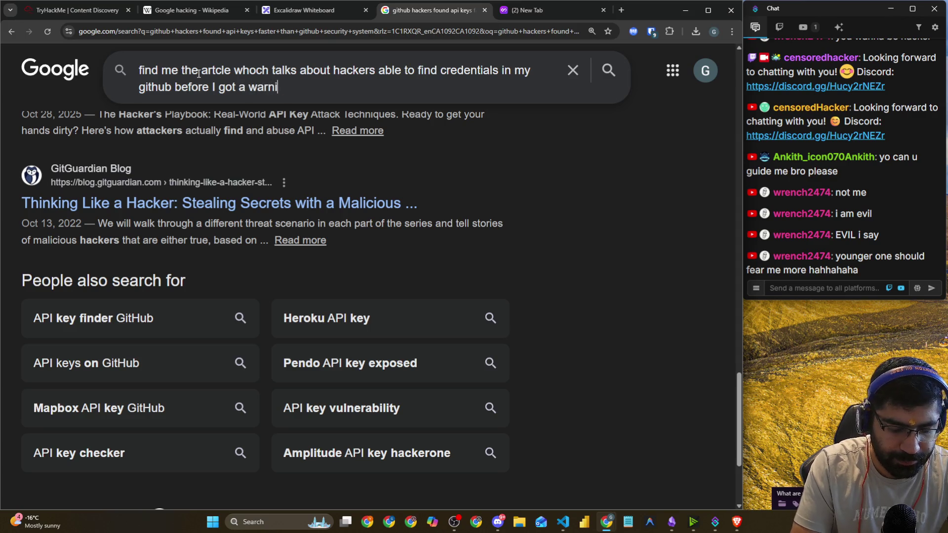
{"action": "type", "text": "ng from github"}
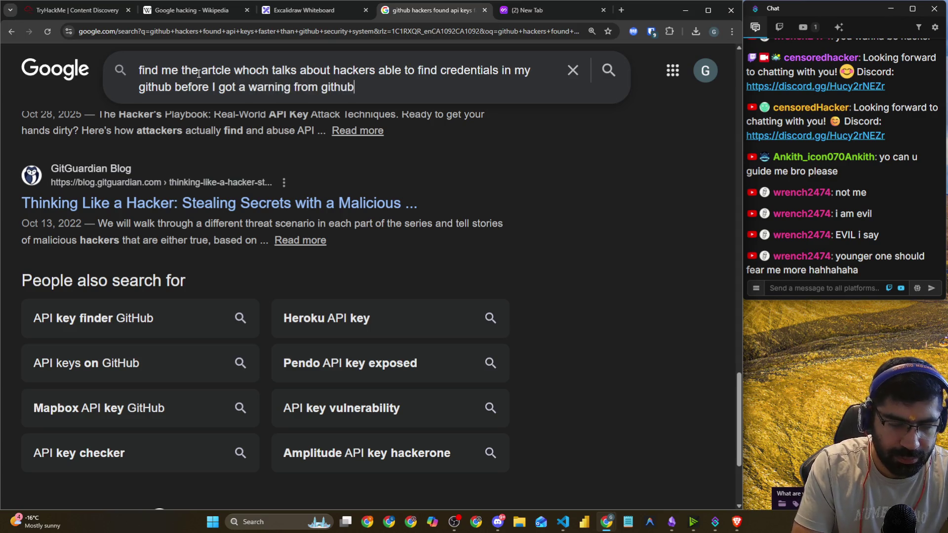
{"action": "key", "text": "Return"}
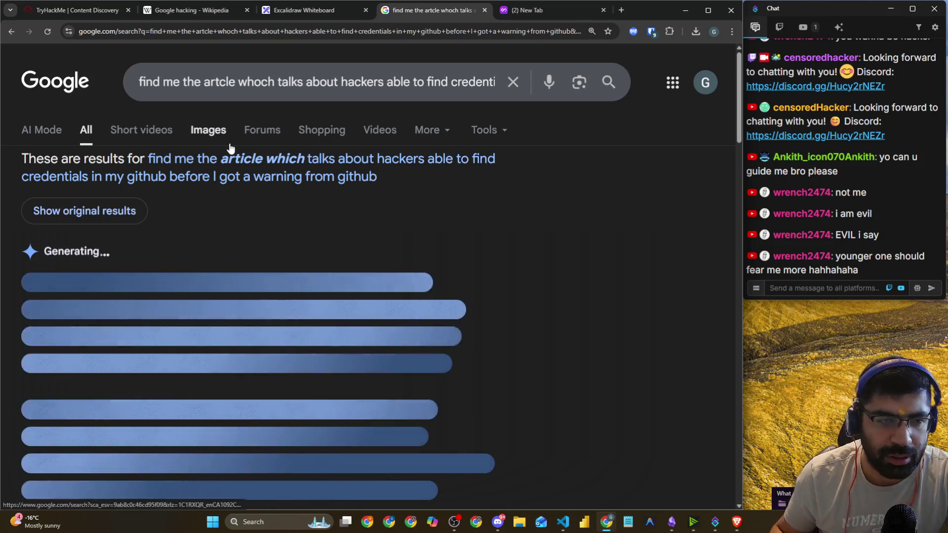
- Read the AI Overview on GitHub credential leaks, highlighting a word in it
{"action": "scroll", "coordinate": [254, 179], "scroll_direction": "down", "scroll_amount": 5}
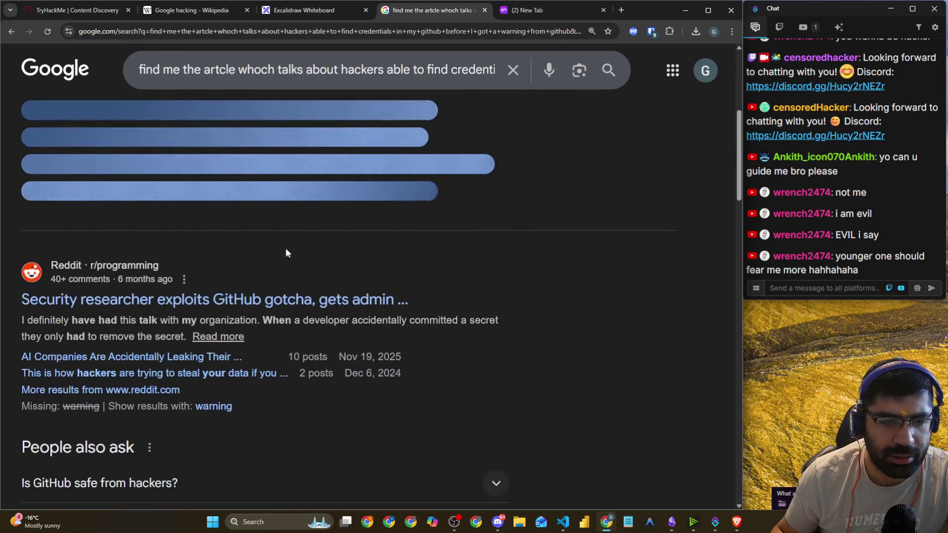
{"action": "scroll", "coordinate": [413, 292], "scroll_direction": "down", "scroll_amount": 6}
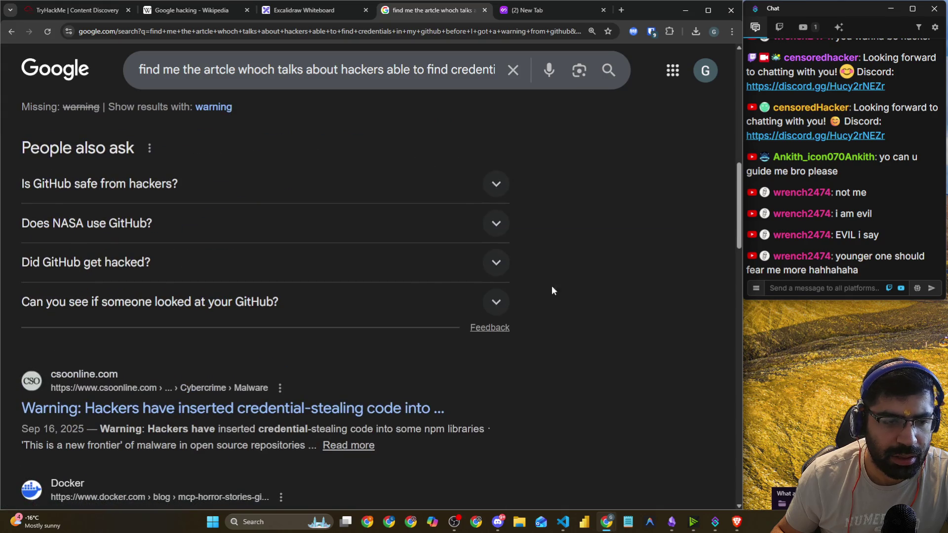
{"action": "scroll", "coordinate": [579, 290], "scroll_direction": "down", "scroll_amount": 2}
{"action": "scroll", "coordinate": [197, 302], "scroll_direction": "down", "scroll_amount": 1}
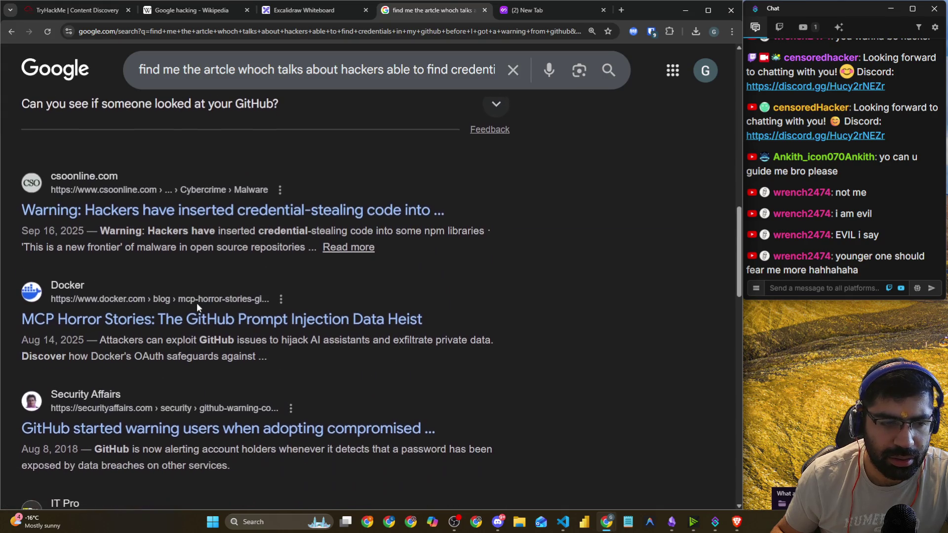
{"action": "scroll", "coordinate": [198, 306], "scroll_direction": "down", "scroll_amount": 3}
{"action": "scroll", "coordinate": [197, 303], "scroll_direction": "up", "scroll_amount": 15}
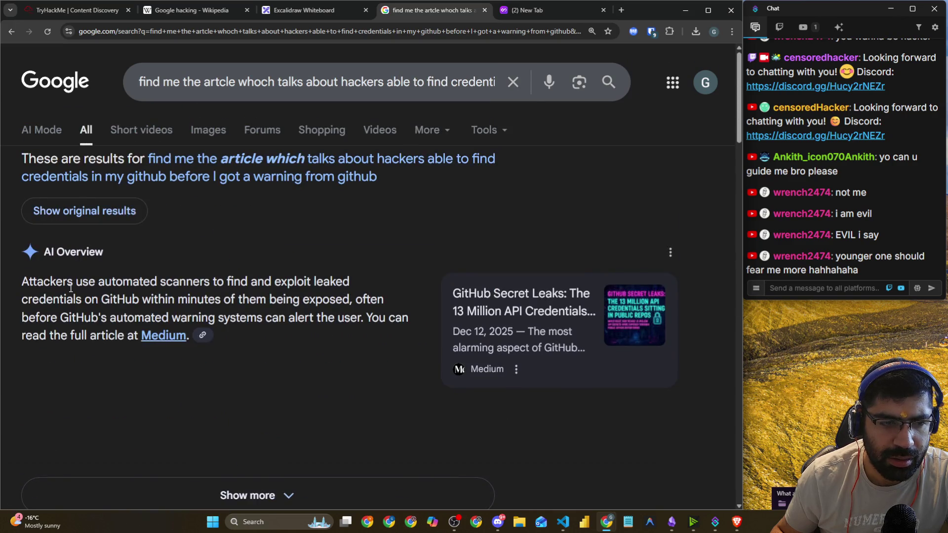
{"action": "left_click_drag", "start_coordinate": [122, 283], "coordinate": [164, 284]}
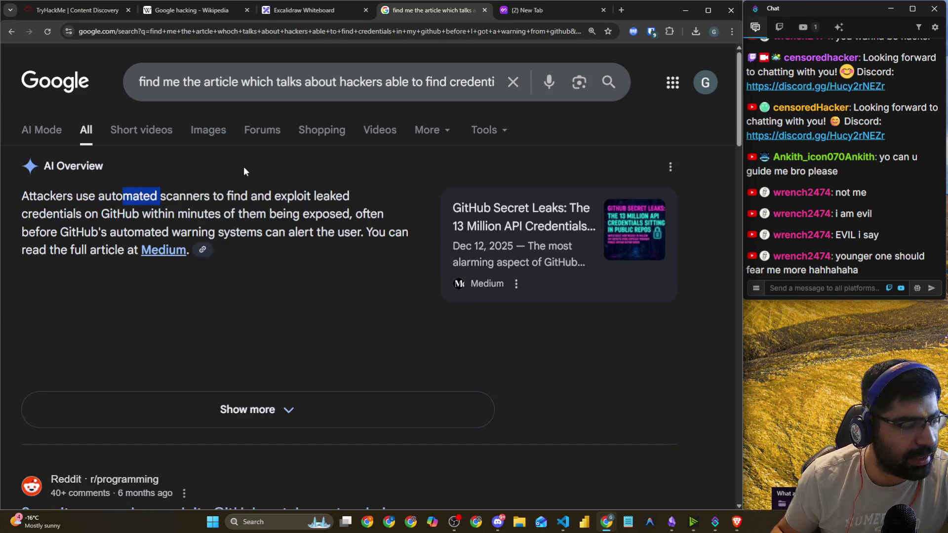
- Scroll through results to the Medium article on leaked GitHub credentials, then return to TryHackMe
{"action": "scroll", "coordinate": [272, 183], "scroll_direction": "down", "scroll_amount": 7}
{"action": "scroll", "coordinate": [280, 192], "scroll_direction": "down", "scroll_amount": 3}
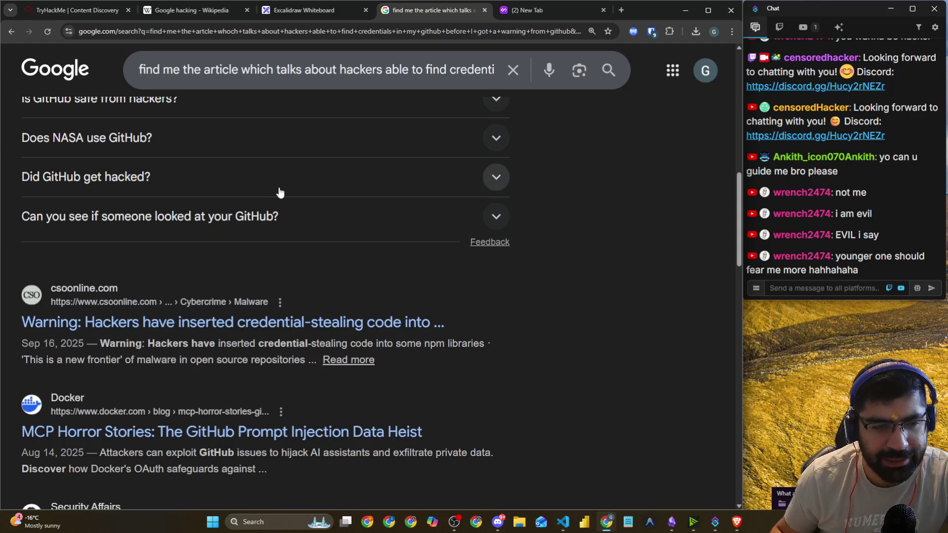
{"action": "scroll", "coordinate": [280, 190], "scroll_direction": "down", "scroll_amount": 6}
{"action": "scroll", "coordinate": [296, 217], "scroll_direction": "up", "scroll_amount": 1}
{"action": "scroll", "coordinate": [316, 220], "scroll_direction": "down", "scroll_amount": 3}
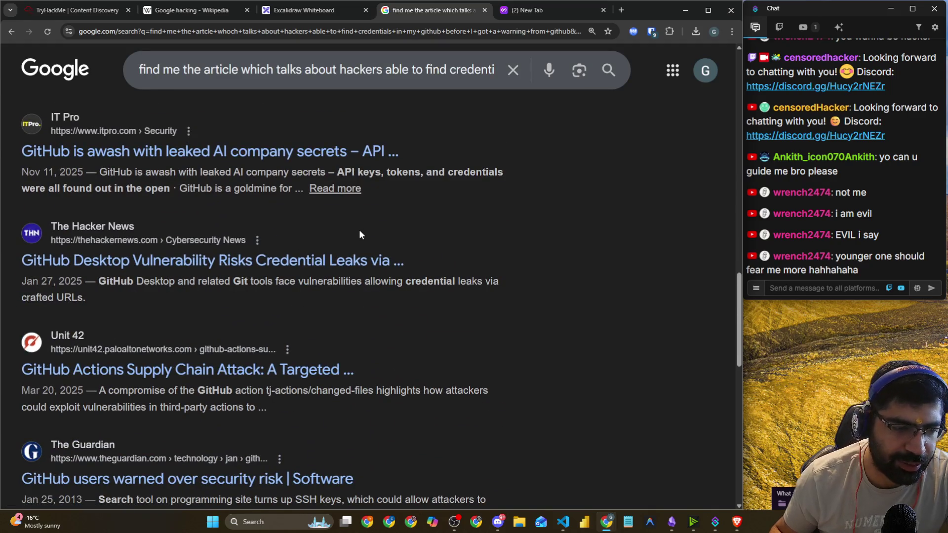
{"action": "scroll", "coordinate": [587, 289], "scroll_direction": "down", "scroll_amount": 2}
{"action": "scroll", "coordinate": [590, 288], "scroll_direction": "down", "scroll_amount": 1}
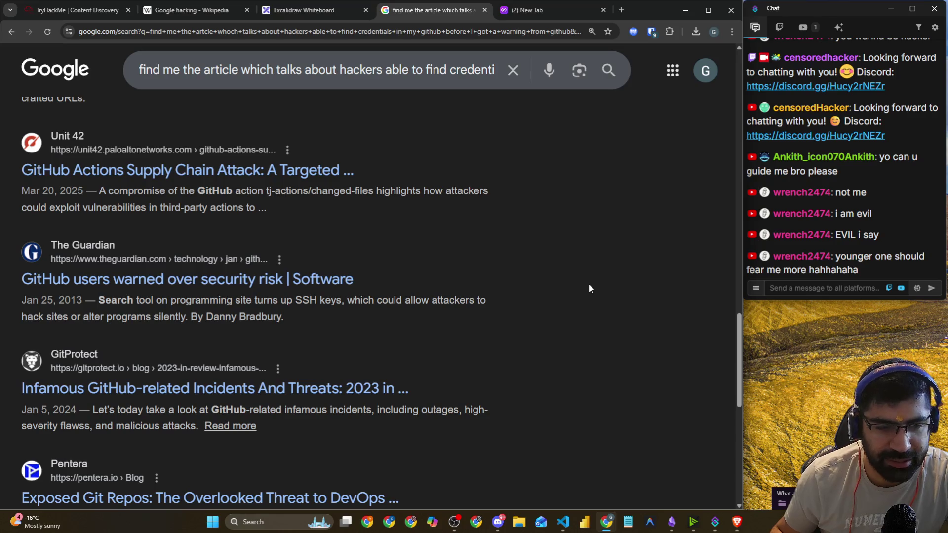
{"action": "scroll", "coordinate": [588, 277], "scroll_direction": "down", "scroll_amount": 5}
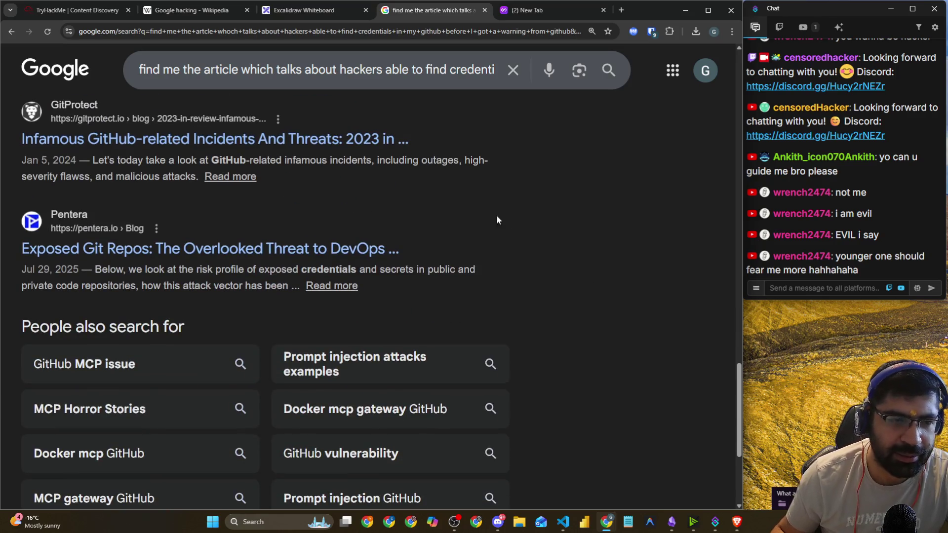
{"action": "left_click", "coordinate": [87, 11]}
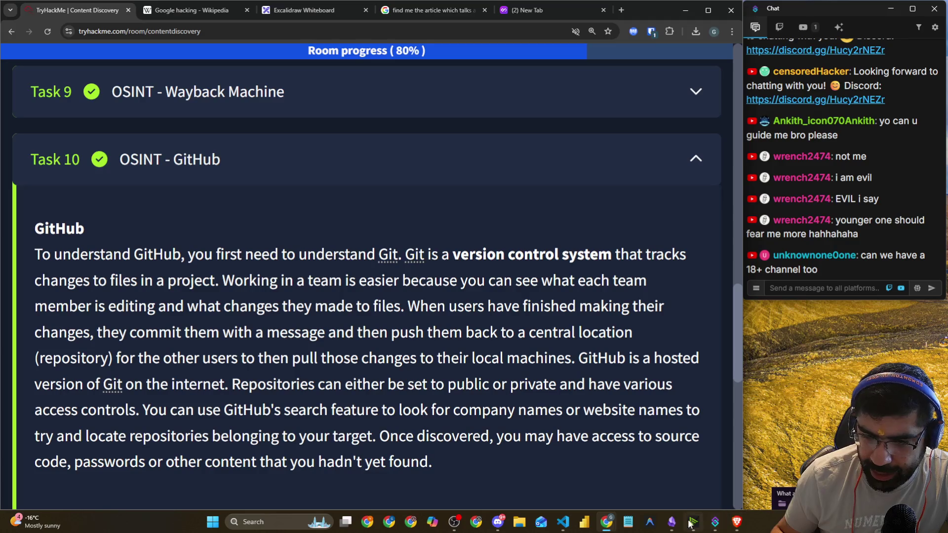
- View the #deals and #troll channels on the Hackers Pub Discord server, then minimise Discord
{"action": "left_click", "coordinate": [499, 522]}
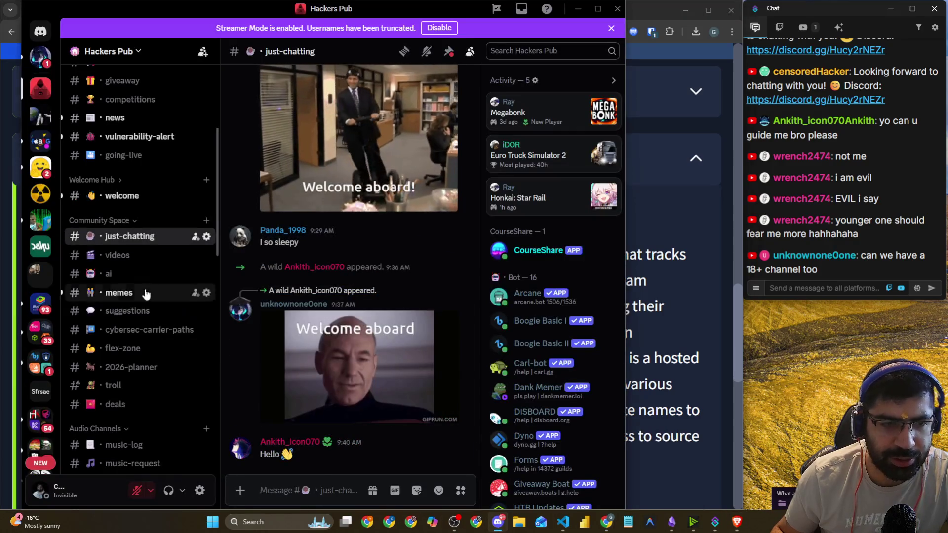
{"action": "scroll", "coordinate": [138, 296], "scroll_direction": "down", "scroll_amount": 3}
{"action": "left_click", "coordinate": [132, 304]}
{"action": "left_click", "coordinate": [132, 291]}
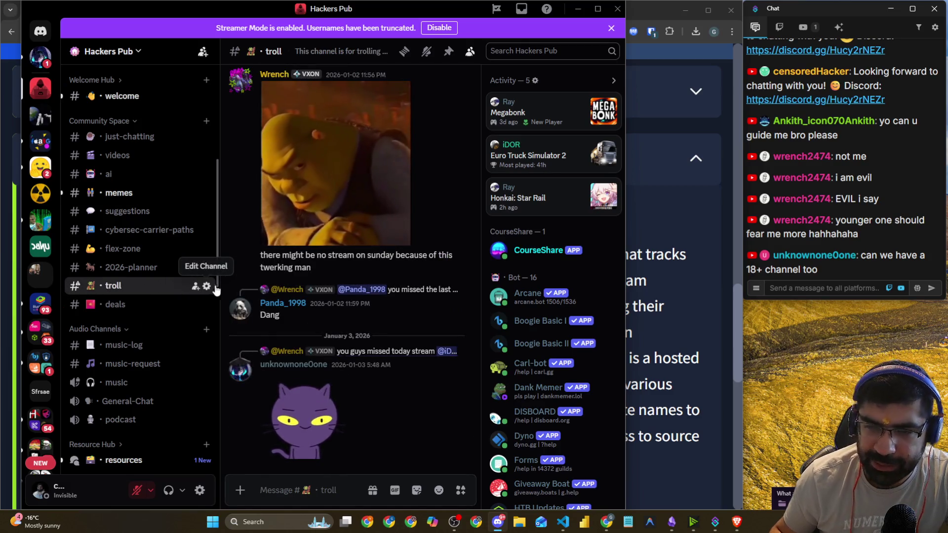
{"action": "left_click", "coordinate": [573, 10]}
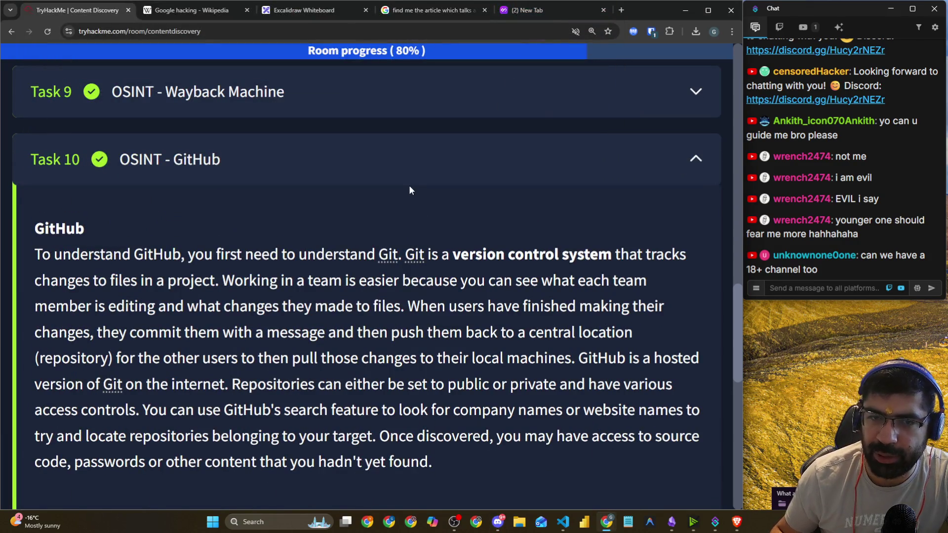
- Collapse Task 10 OSINT - GitHub and expand Task 11 OSINT - S3 Buckets to its first question
{"action": "left_click", "coordinate": [405, 172]}
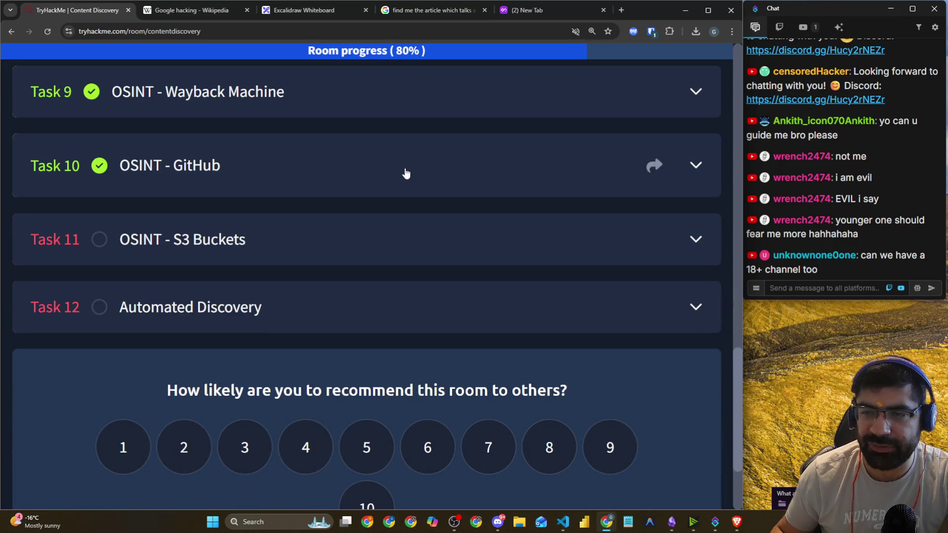
{"action": "left_click", "coordinate": [290, 232]}
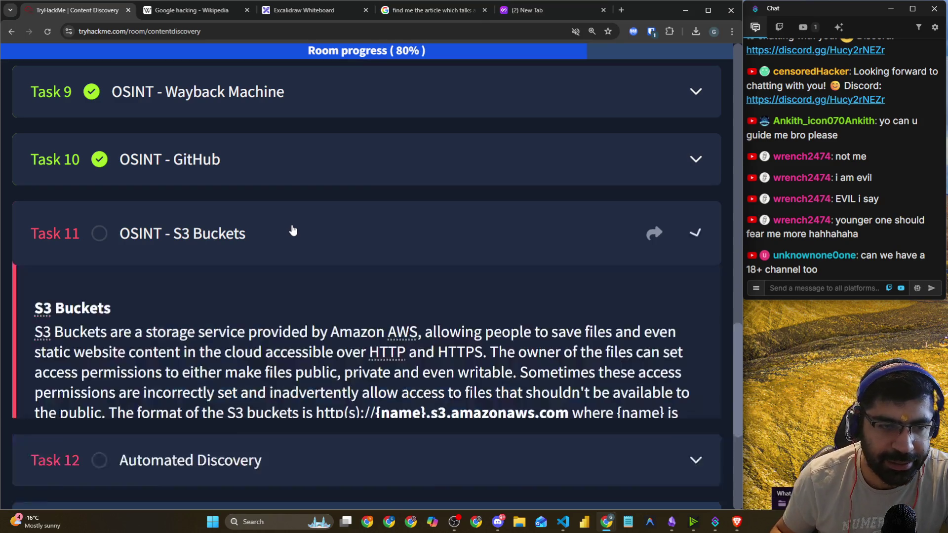
{"action": "scroll", "coordinate": [292, 232], "scroll_direction": "down", "scroll_amount": 5}
{"action": "scroll", "coordinate": [278, 221], "scroll_direction": "up", "scroll_amount": 1}
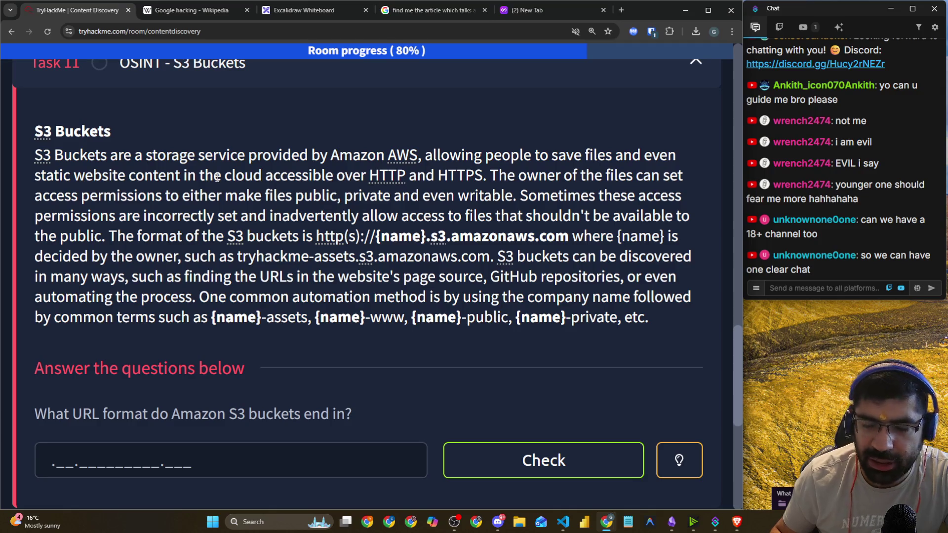
{"action": "scroll", "coordinate": [217, 178], "scroll_direction": "up", "scroll_amount": 2}
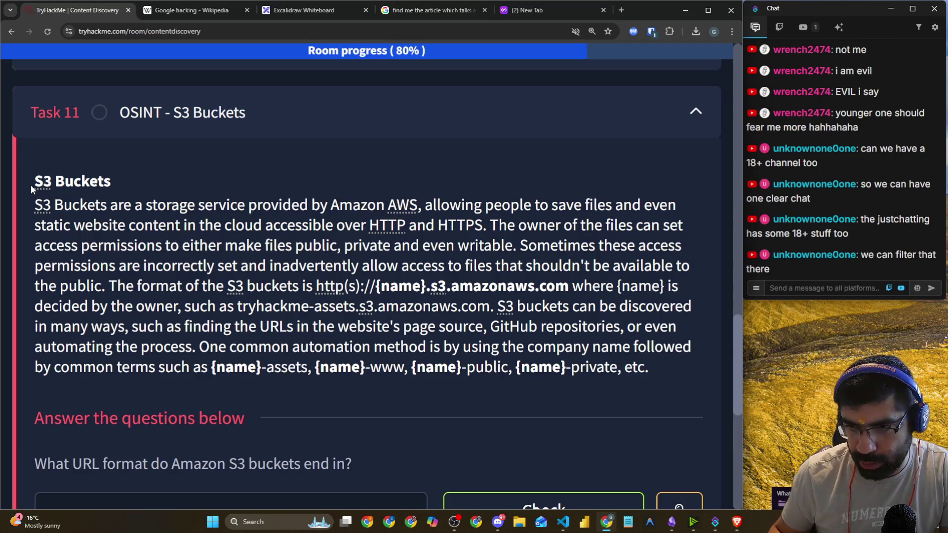
- Highlight the S3 Buckets heading and the paragraph's opening words while reading Task 11
{"action": "left_click_drag", "start_coordinate": [30, 185], "coordinate": [159, 185]}
{"action": "left_click", "coordinate": [211, 194]}
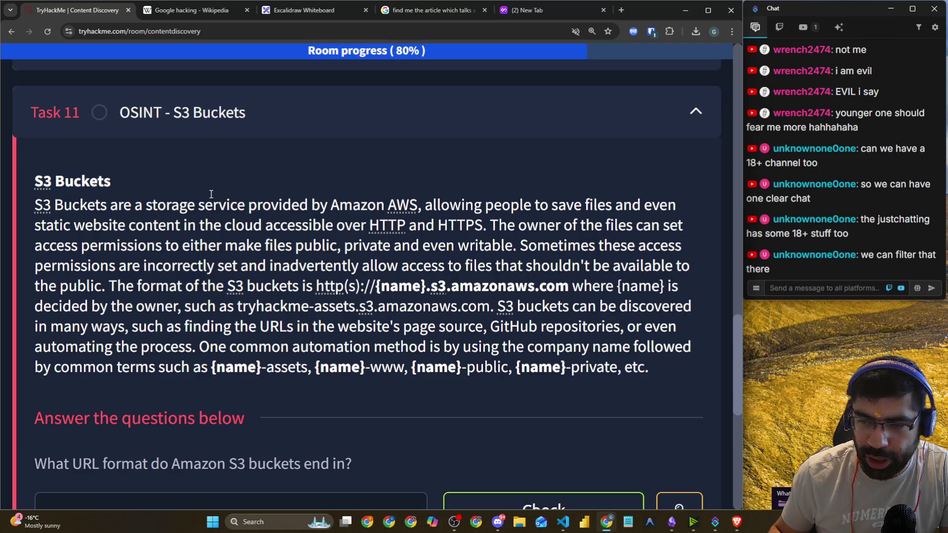
{"action": "left_click_drag", "start_coordinate": [23, 185], "coordinate": [119, 185]}
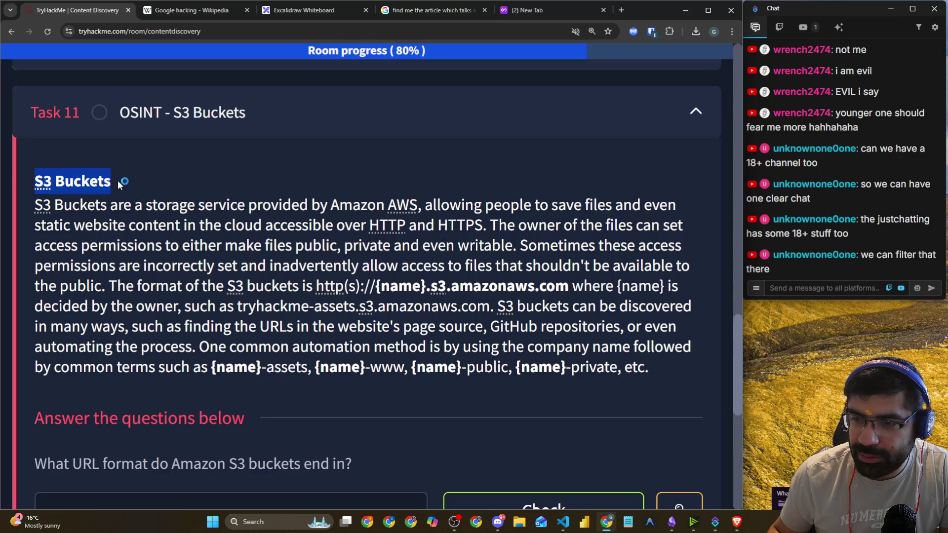
{"action": "left_click", "coordinate": [186, 187]}
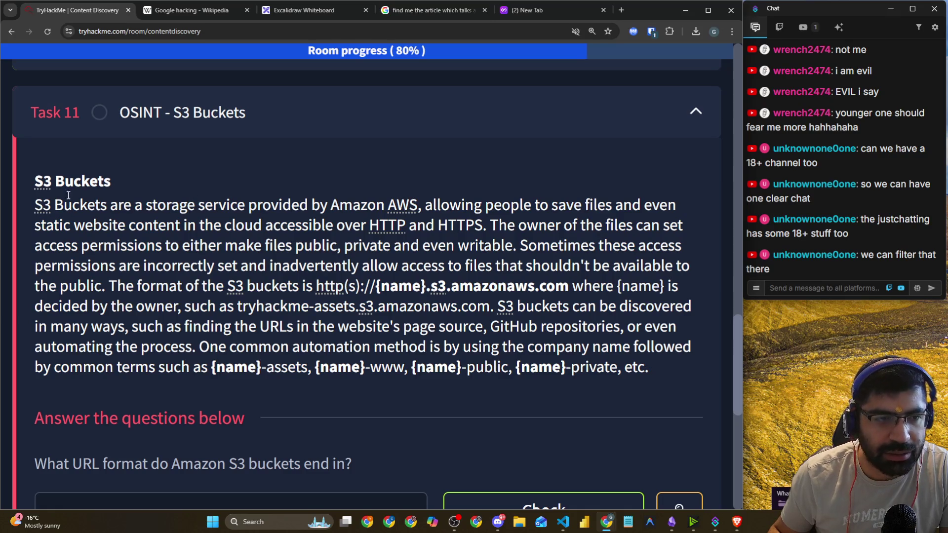
{"action": "left_click_drag", "start_coordinate": [31, 186], "coordinate": [119, 184]}
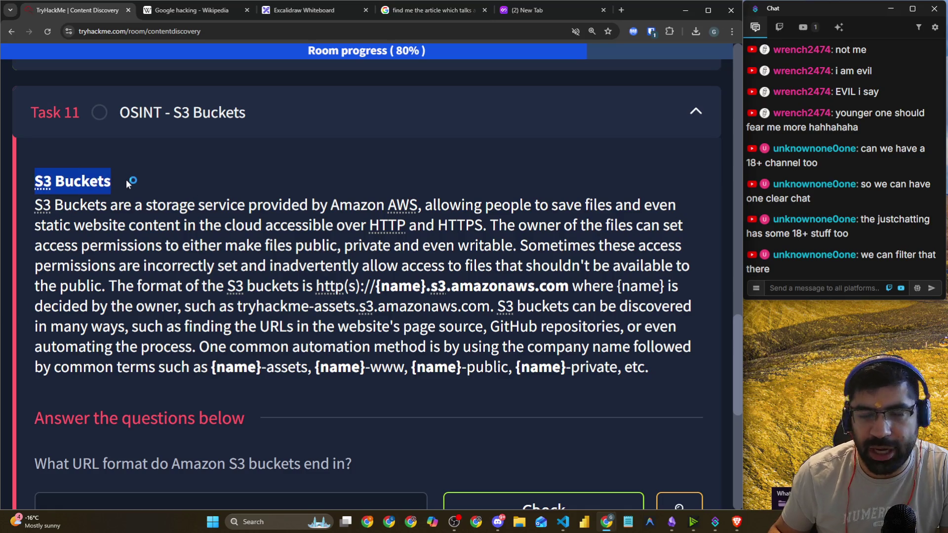
{"action": "left_click", "coordinate": [216, 194]}
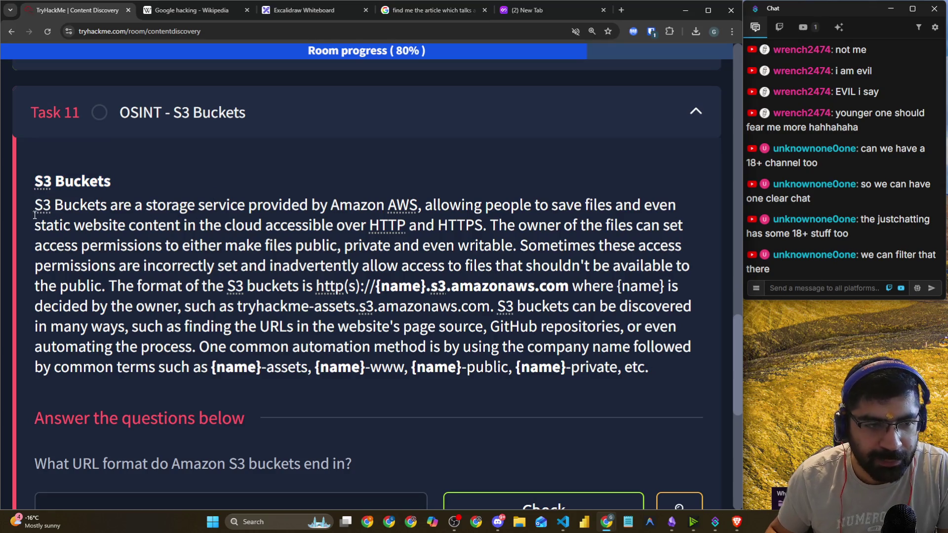
{"action": "left_click_drag", "start_coordinate": [29, 211], "coordinate": [107, 207]}
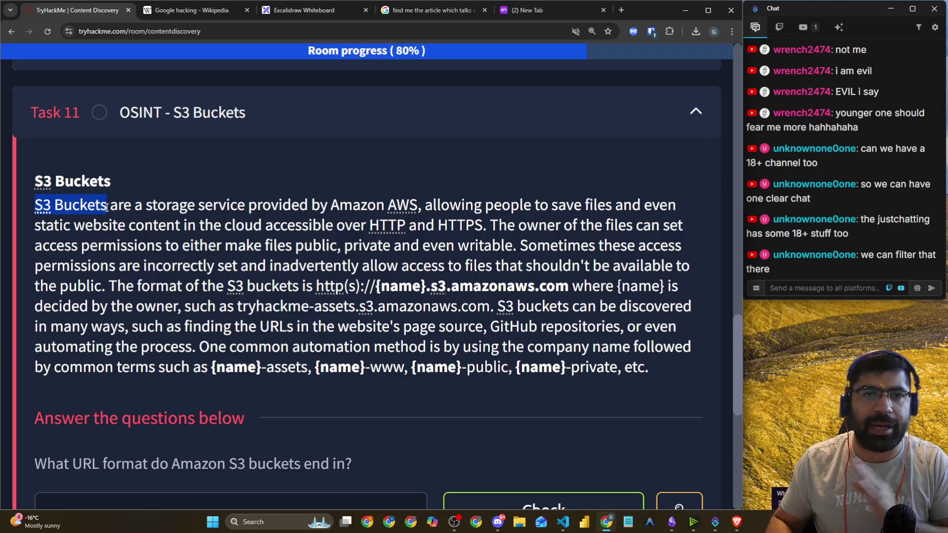
{"action": "left_click", "coordinate": [296, 10]}
- Handwrite 'S3 — Github' on the Excalidraw canvas and underline both words
{"action": "scroll", "coordinate": [281, 206], "scroll_direction": "down", "scroll_amount": 6}
{"action": "left_click_drag", "start_coordinate": [194, 172], "coordinate": [173, 217]}
{"action": "mouse_move", "coordinate": [221, 182]}
{"action": "left_mouse_down"}
{"action": "mouse_move", "coordinate": [268, 186]}
{"action": "mouse_move", "coordinate": [248, 221]}
{"action": "left_mouse_up"}
{"action": "left_click_drag", "start_coordinate": [291, 195], "coordinate": [360, 182]}
{"action": "left_click_drag", "start_coordinate": [456, 172], "coordinate": [455, 226]}
{"action": "left_click_drag", "start_coordinate": [470, 192], "coordinate": [489, 207]}
{"action": "mouse_move", "coordinate": [483, 169]}
{"action": "left_mouse_down"}
{"action": "mouse_move", "coordinate": [492, 198]}
{"action": "mouse_move", "coordinate": [521, 195]}
{"action": "mouse_move", "coordinate": [538, 158]}
{"action": "mouse_move", "coordinate": [561, 195]}
{"action": "left_mouse_up"}
{"action": "left_click_drag", "start_coordinate": [436, 227], "coordinate": [592, 203]}
{"action": "left_click_drag", "start_coordinate": [172, 238], "coordinate": [300, 227]}
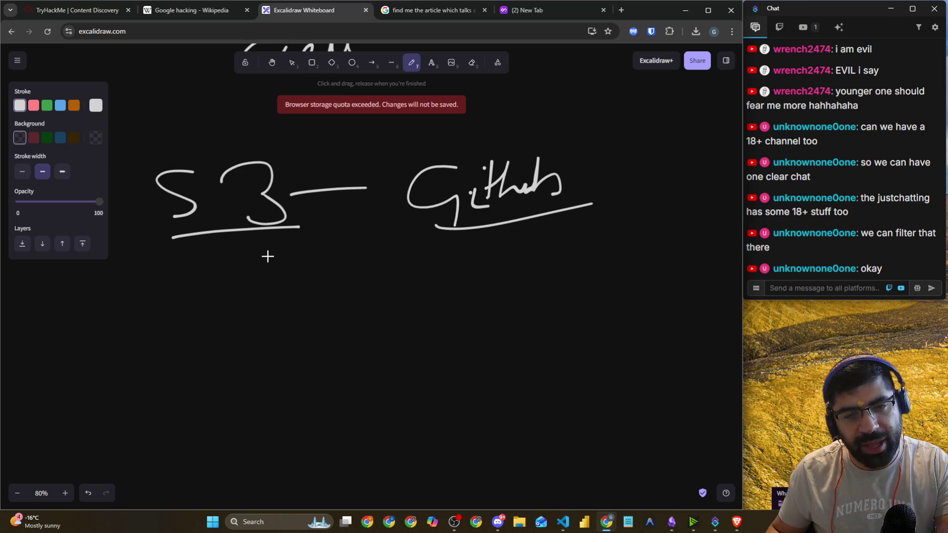
- Write a new underlined S3 with an arrow branching to the right
{"action": "scroll", "coordinate": [258, 229], "scroll_direction": "down", "scroll_amount": 10}
{"action": "mouse_move", "coordinate": [338, 146]}
{"action": "left_mouse_down"}
{"action": "mouse_move", "coordinate": [316, 146]}
{"action": "mouse_move", "coordinate": [303, 196]}
{"action": "mouse_move", "coordinate": [353, 169]}
{"action": "mouse_move", "coordinate": [340, 192]}
{"action": "left_mouse_up"}
{"action": "left_click_drag", "start_coordinate": [288, 221], "coordinate": [413, 208]}
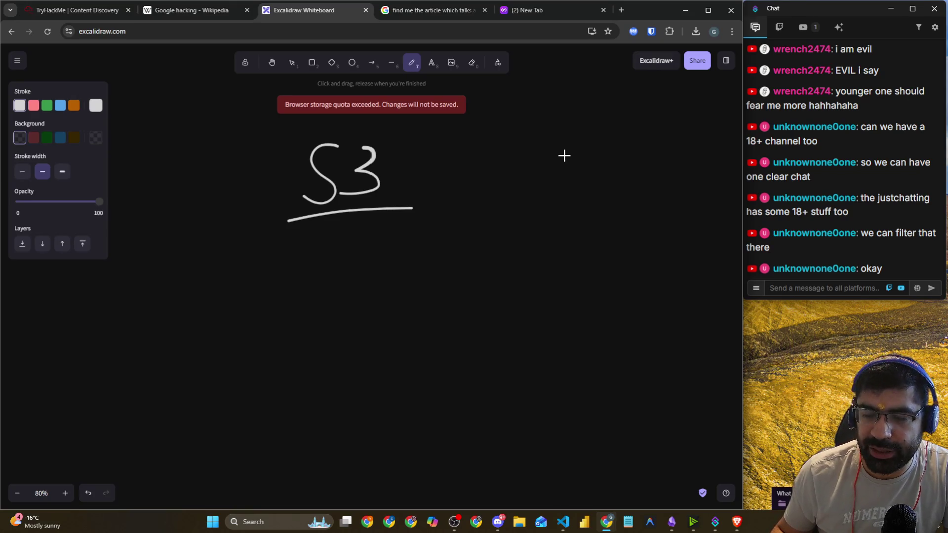
{"action": "scroll", "coordinate": [535, 169], "scroll_direction": "down", "scroll_amount": 2}
{"action": "mouse_move", "coordinate": [350, 166]}
{"action": "left_mouse_down"}
{"action": "mouse_move", "coordinate": [398, 211]}
{"action": "mouse_move", "coordinate": [415, 213]}
{"action": "left_mouse_up"}
{"action": "mouse_move", "coordinate": [395, 195]}
{"action": "left_mouse_down"}
{"action": "mouse_move", "coordinate": [417, 214]}
{"action": "mouse_move", "coordinate": [406, 223]}
{"action": "mouse_move", "coordinate": [478, 178]}
{"action": "mouse_move", "coordinate": [481, 227]}
{"action": "mouse_move", "coordinate": [482, 208]}
{"action": "mouse_move", "coordinate": [528, 187]}
{"action": "mouse_move", "coordinate": [548, 200]}
{"action": "mouse_move", "coordinate": [525, 214]}
{"action": "left_mouse_up"}
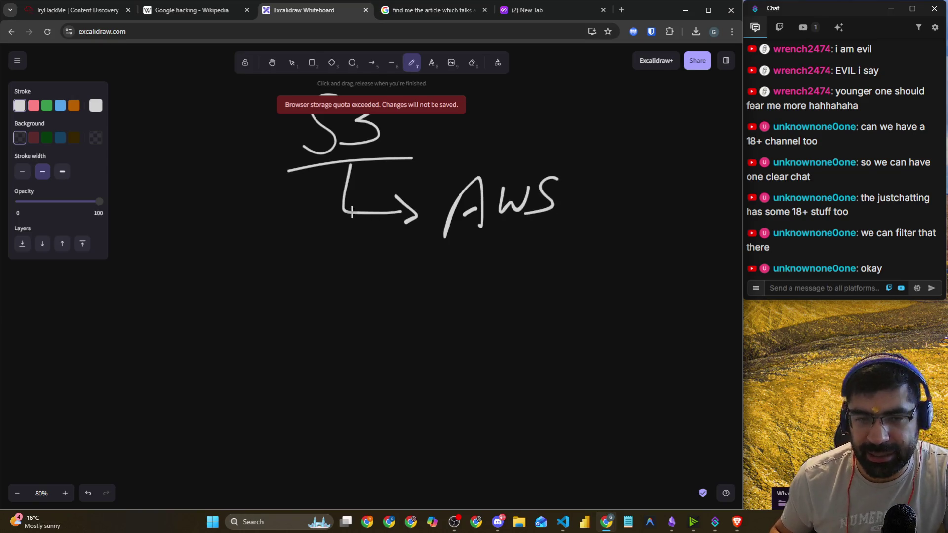
- Write an underlined 'Blob' beside the lower arrow and draw an arrow below it
{"action": "scroll", "coordinate": [351, 213], "scroll_direction": "down", "scroll_amount": 2}
{"action": "mouse_move", "coordinate": [326, 133]}
{"action": "left_mouse_down"}
{"action": "mouse_move", "coordinate": [318, 155]}
{"action": "mouse_move", "coordinate": [333, 240]}
{"action": "left_mouse_up"}
{"action": "left_click_drag", "start_coordinate": [326, 228], "coordinate": [322, 255]}
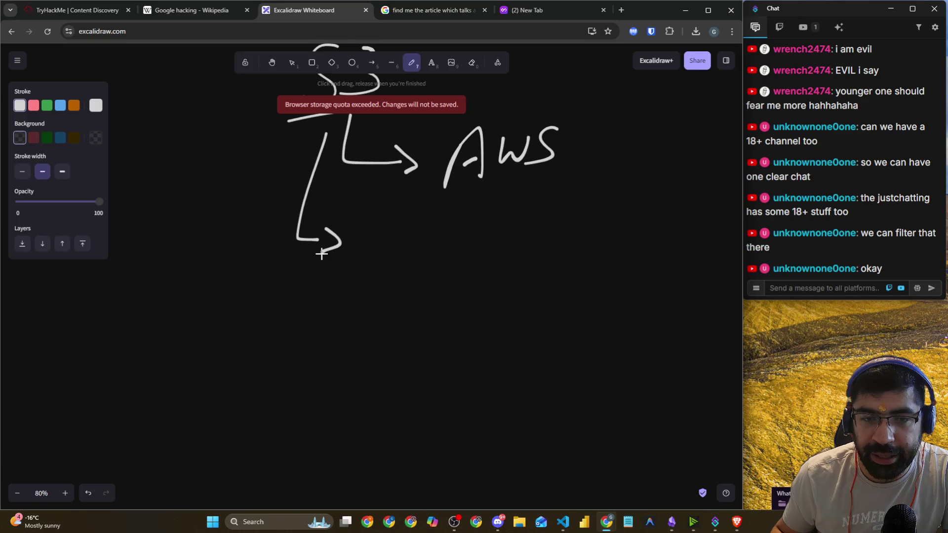
{"action": "mouse_move", "coordinate": [375, 221]}
{"action": "left_mouse_down"}
{"action": "mouse_move", "coordinate": [382, 239]}
{"action": "mouse_move", "coordinate": [436, 232]}
{"action": "mouse_move", "coordinate": [446, 250]}
{"action": "mouse_move", "coordinate": [477, 218]}
{"action": "left_mouse_up"}
{"action": "left_click_drag", "start_coordinate": [470, 261], "coordinate": [475, 262]}
{"action": "left_click_drag", "start_coordinate": [374, 290], "coordinate": [452, 282]}
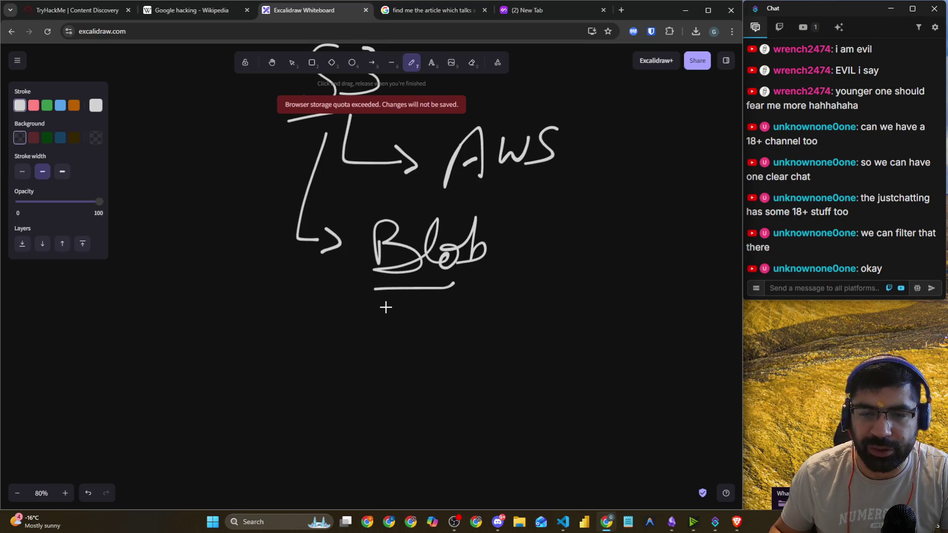
{"action": "mouse_move", "coordinate": [401, 295]}
{"action": "left_mouse_down"}
{"action": "mouse_move", "coordinate": [445, 314]}
{"action": "mouse_move", "coordinate": [450, 340]}
{"action": "left_mouse_up"}
- Label the arrows under Blob with 'PDF' and 'videos'
{"action": "mouse_move", "coordinate": [493, 315]}
{"action": "left_mouse_down"}
{"action": "mouse_move", "coordinate": [495, 340]}
{"action": "mouse_move", "coordinate": [510, 310]}
{"action": "mouse_move", "coordinate": [506, 319]}
{"action": "left_mouse_up"}
{"action": "mouse_move", "coordinate": [509, 297]}
{"action": "left_mouse_down"}
{"action": "mouse_move", "coordinate": [523, 311]}
{"action": "mouse_move", "coordinate": [509, 328]}
{"action": "left_mouse_up"}
{"action": "mouse_move", "coordinate": [557, 293]}
{"action": "left_mouse_down"}
{"action": "mouse_move", "coordinate": [543, 326]}
{"action": "mouse_move", "coordinate": [559, 308]}
{"action": "left_mouse_up"}
{"action": "scroll", "coordinate": [450, 338], "scroll_direction": "down", "scroll_amount": 1}
{"action": "mouse_move", "coordinate": [404, 298]}
{"action": "left_mouse_down"}
{"action": "mouse_move", "coordinate": [472, 336]}
{"action": "mouse_move", "coordinate": [459, 350]}
{"action": "left_mouse_up"}
{"action": "mouse_move", "coordinate": [511, 321]}
{"action": "left_mouse_down"}
{"action": "mouse_move", "coordinate": [529, 306]}
{"action": "mouse_move", "coordinate": [603, 301]}
{"action": "mouse_move", "coordinate": [628, 302]}
{"action": "mouse_move", "coordinate": [642, 316]}
{"action": "mouse_move", "coordinate": [636, 323]}
{"action": "left_mouse_up"}
{"action": "left_click_drag", "start_coordinate": [391, 359], "coordinate": [455, 377]}
- Add a third arrow under Blob labelled 'XLSX' and underline it
{"action": "scroll", "coordinate": [477, 342], "scroll_direction": "down", "scroll_amount": 1}
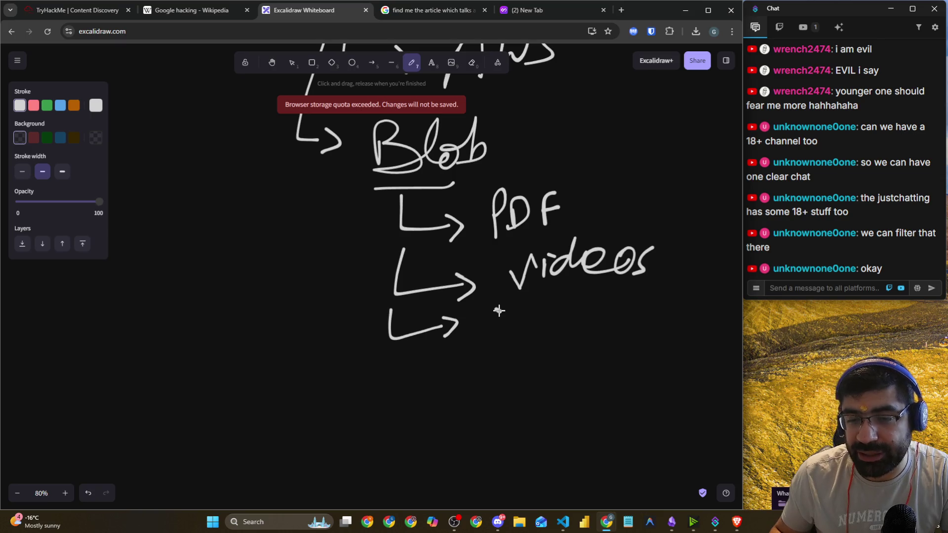
{"action": "mouse_move", "coordinate": [496, 307]}
{"action": "left_mouse_down"}
{"action": "mouse_move", "coordinate": [518, 338]}
{"action": "mouse_move", "coordinate": [495, 340]}
{"action": "left_mouse_up"}
{"action": "left_click_drag", "start_coordinate": [538, 306], "coordinate": [555, 334]}
{"action": "mouse_move", "coordinate": [579, 303]}
{"action": "left_mouse_down"}
{"action": "mouse_move", "coordinate": [561, 333]}
{"action": "mouse_move", "coordinate": [606, 318]}
{"action": "mouse_move", "coordinate": [615, 328]}
{"action": "left_mouse_up"}
{"action": "left_click_drag", "start_coordinate": [618, 305], "coordinate": [597, 330]}
{"action": "left_click_drag", "start_coordinate": [510, 358], "coordinate": [618, 347]}
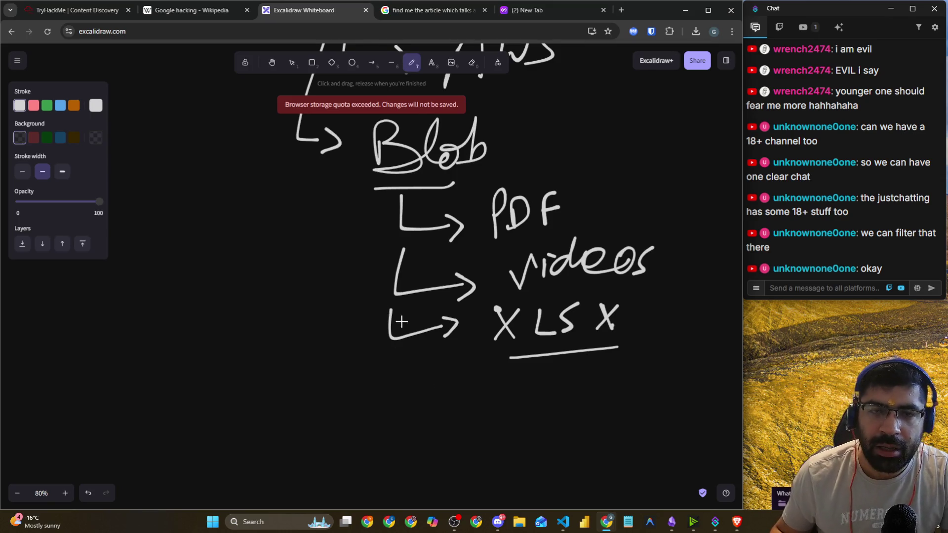
- Underline AWS and the PDF, videos and XLSX labels on the sketch
{"action": "scroll", "coordinate": [398, 317], "scroll_direction": "up", "scroll_amount": 3}
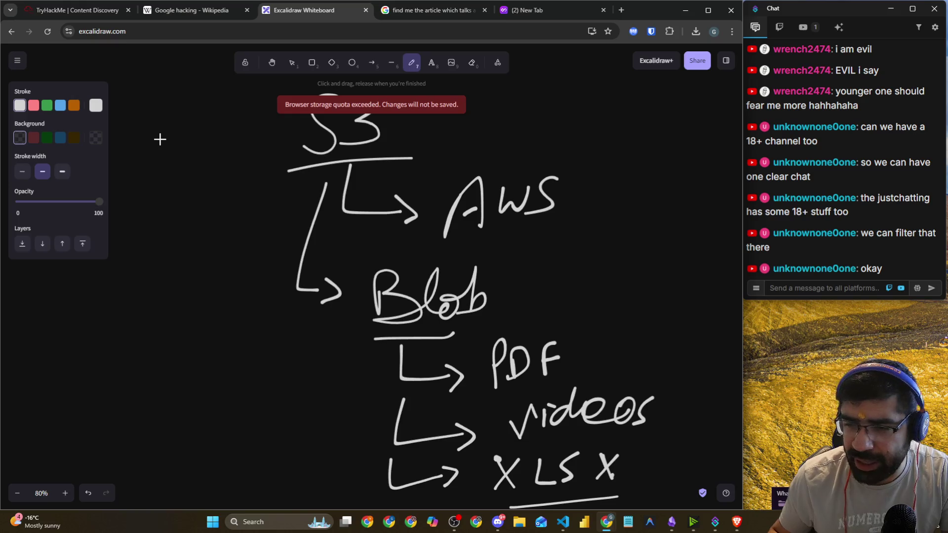
{"action": "scroll", "coordinate": [172, 142], "scroll_direction": "down", "scroll_amount": 1}
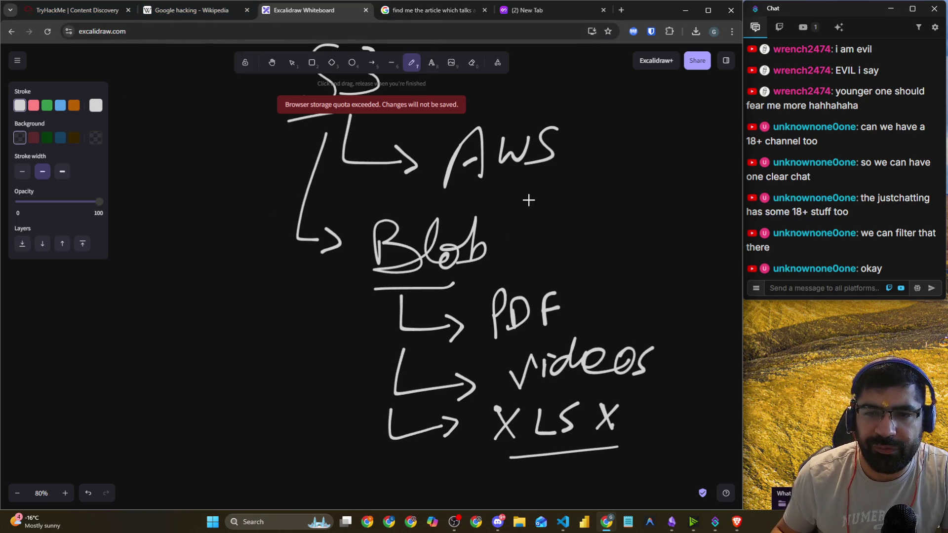
{"action": "left_click_drag", "start_coordinate": [569, 185], "coordinate": [659, 183]}
{"action": "left_click_drag", "start_coordinate": [412, 189], "coordinate": [551, 186]}
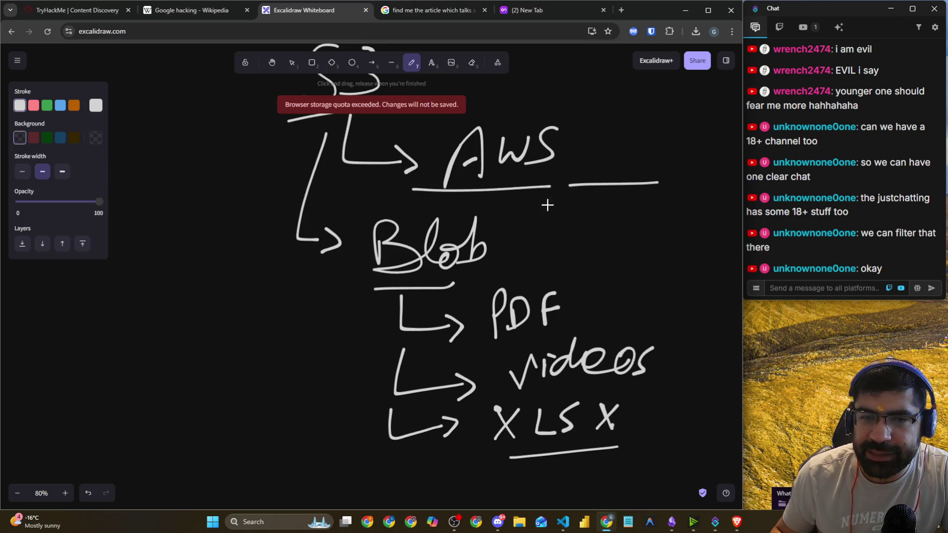
{"action": "scroll", "coordinate": [547, 205], "scroll_direction": "down", "scroll_amount": 1}
{"action": "left_click_drag", "start_coordinate": [494, 285], "coordinate": [599, 280]}
{"action": "left_click_drag", "start_coordinate": [525, 344], "coordinate": [650, 336]}
{"action": "left_click_drag", "start_coordinate": [531, 405], "coordinate": [608, 404]}
{"action": "left_click", "coordinate": [83, 15]}
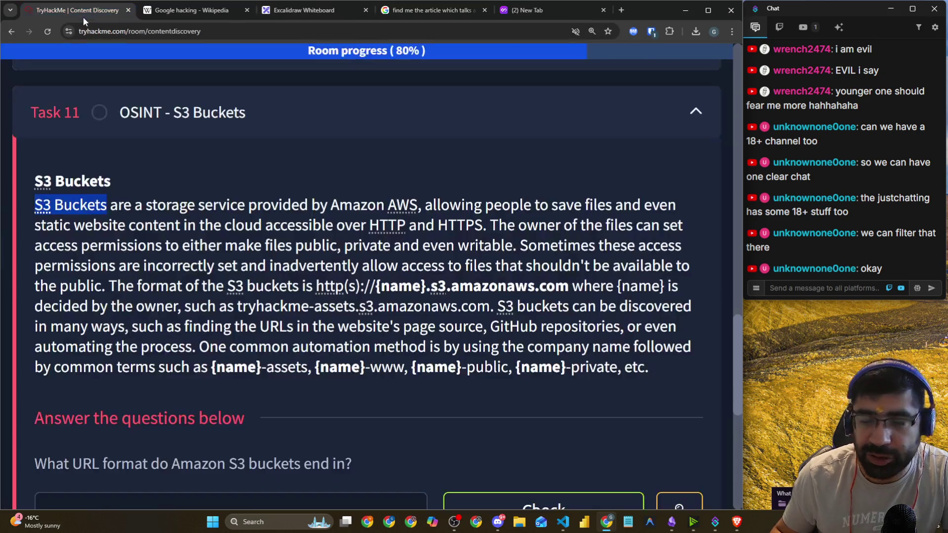
{"action": "scroll", "coordinate": [178, 131], "scroll_direction": "down", "scroll_amount": 4}
{"action": "scroll", "coordinate": [149, 166], "scroll_direction": "up", "scroll_amount": 3}
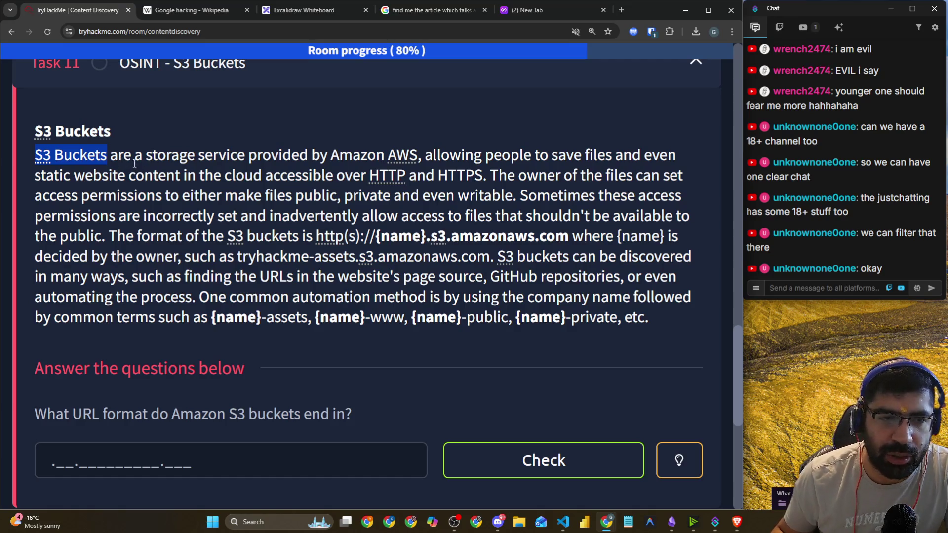
{"action": "left_click", "coordinate": [135, 157]}
{"action": "mouse_move", "coordinate": [135, 157]}
{"action": "left_mouse_down"}
{"action": "mouse_move", "coordinate": [385, 157]}
{"action": "mouse_move", "coordinate": [610, 176]}
{"action": "mouse_move", "coordinate": [662, 159]}
{"action": "left_mouse_up"}
{"action": "left_click_drag", "start_coordinate": [33, 178], "coordinate": [489, 183]}
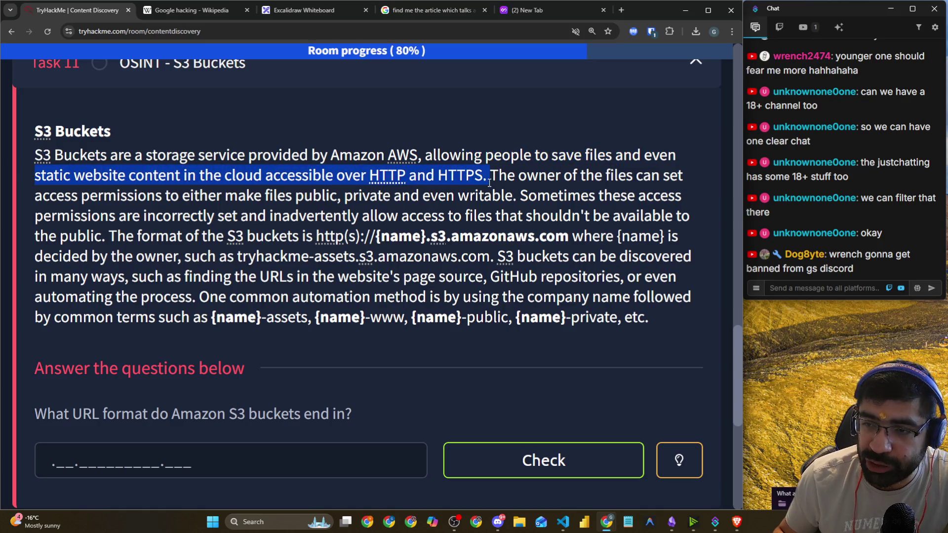
{"action": "left_click_drag", "start_coordinate": [489, 183], "coordinate": [626, 180]}
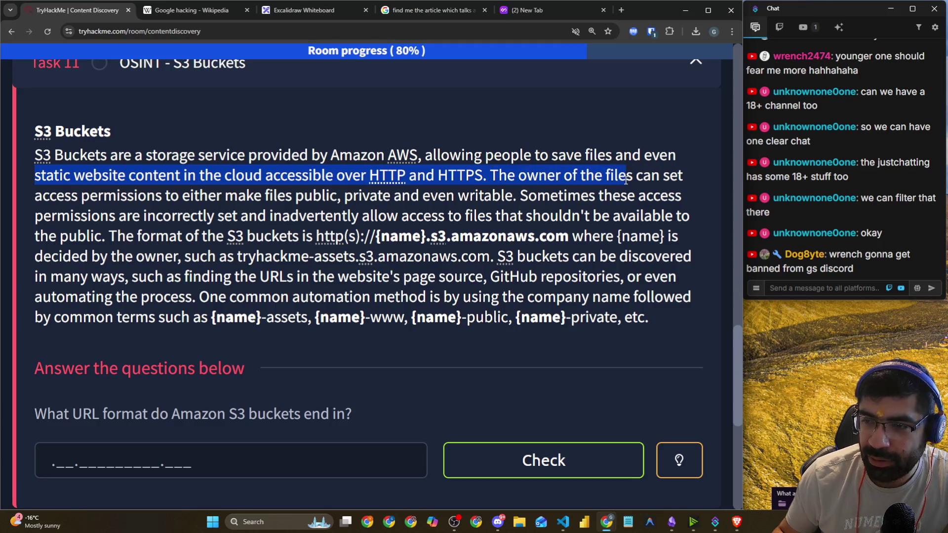
{"action": "left_click_drag", "start_coordinate": [556, 176], "coordinate": [641, 181]}
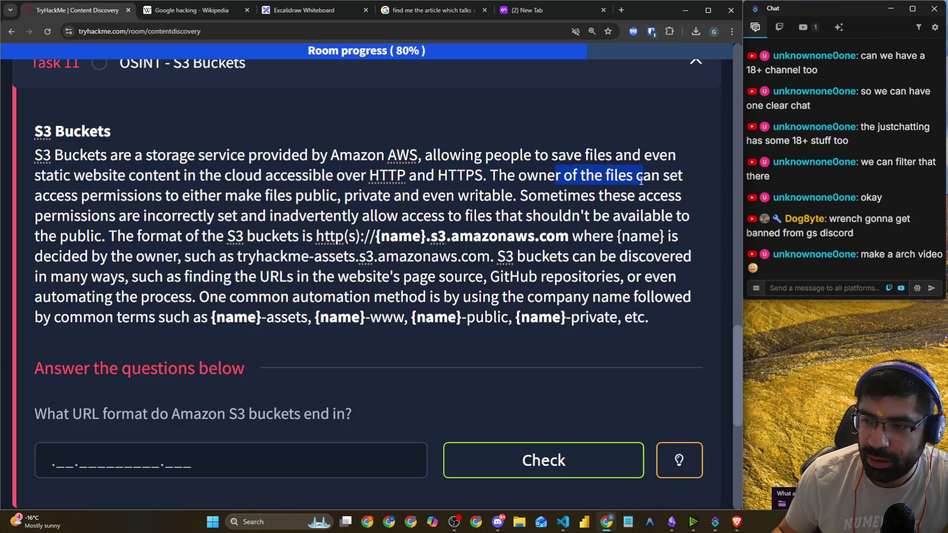
{"action": "left_click", "coordinate": [629, 207]}
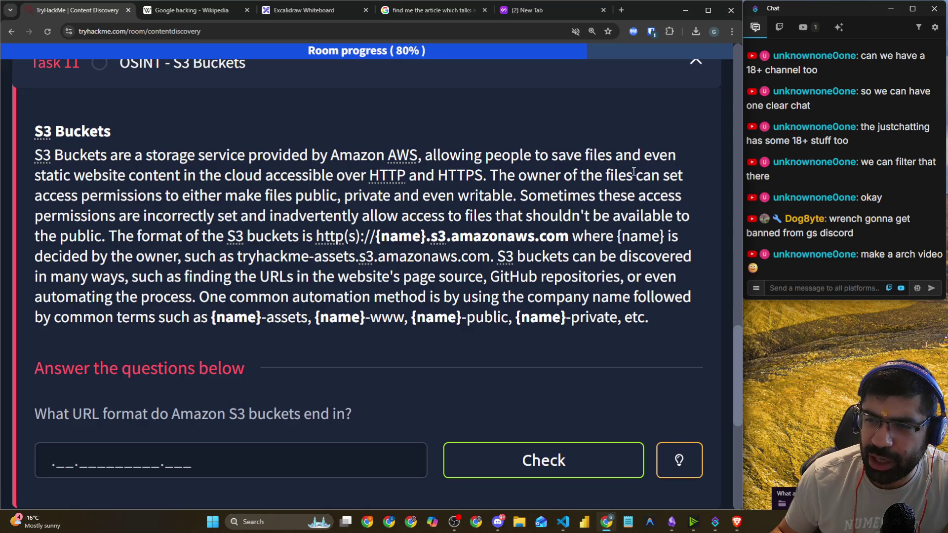
{"action": "left_click_drag", "start_coordinate": [498, 176], "coordinate": [684, 177]}
{"action": "left_click_drag", "start_coordinate": [36, 200], "coordinate": [491, 198]}
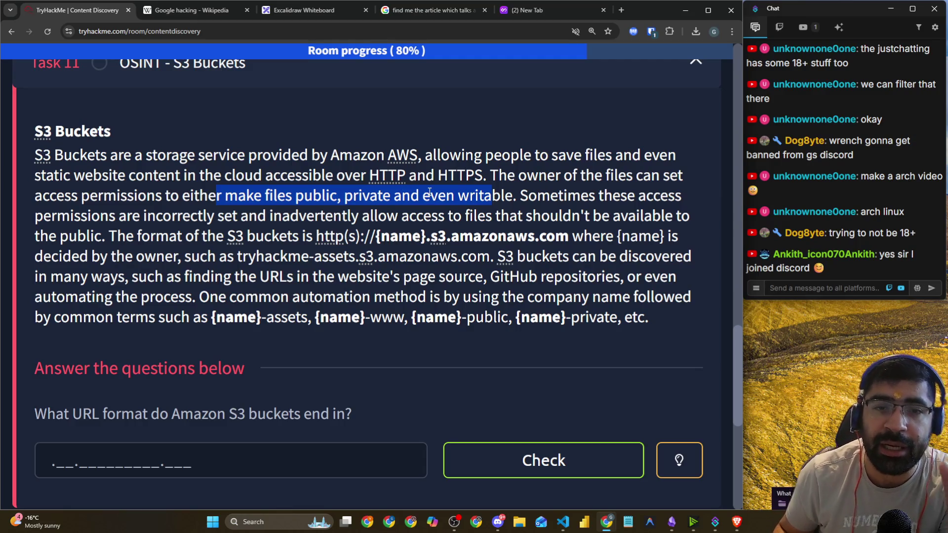
{"action": "left_click", "coordinate": [479, 187]}
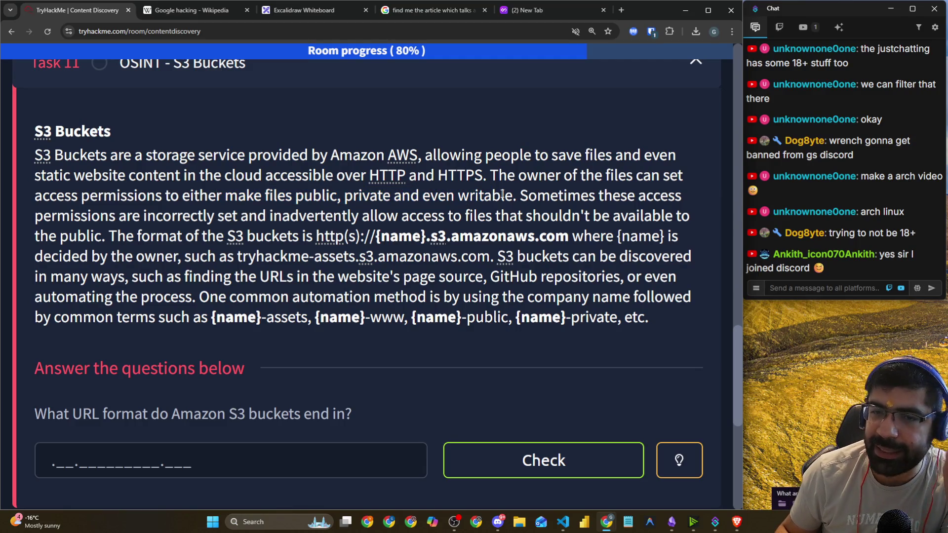
{"action": "left_click_drag", "start_coordinate": [514, 196], "coordinate": [453, 168]}
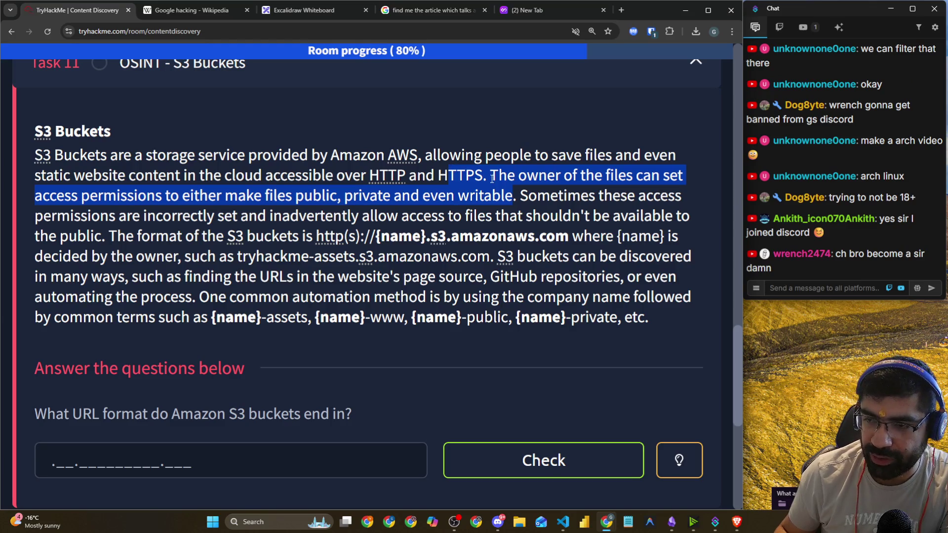
- Highlight the misconfigured-permissions and URL-format sentences, then open the tryhackme-assets.s3.amazonaws.com link
{"action": "left_click", "coordinate": [509, 191]}
{"action": "left_click_drag", "start_coordinate": [520, 195], "coordinate": [680, 199]}
{"action": "mouse_move", "coordinate": [119, 216]}
{"action": "left_mouse_down"}
{"action": "mouse_move", "coordinate": [360, 217]}
{"action": "mouse_move", "coordinate": [420, 236]}
{"action": "mouse_move", "coordinate": [435, 218]}
{"action": "mouse_move", "coordinate": [692, 216]}
{"action": "left_mouse_up"}
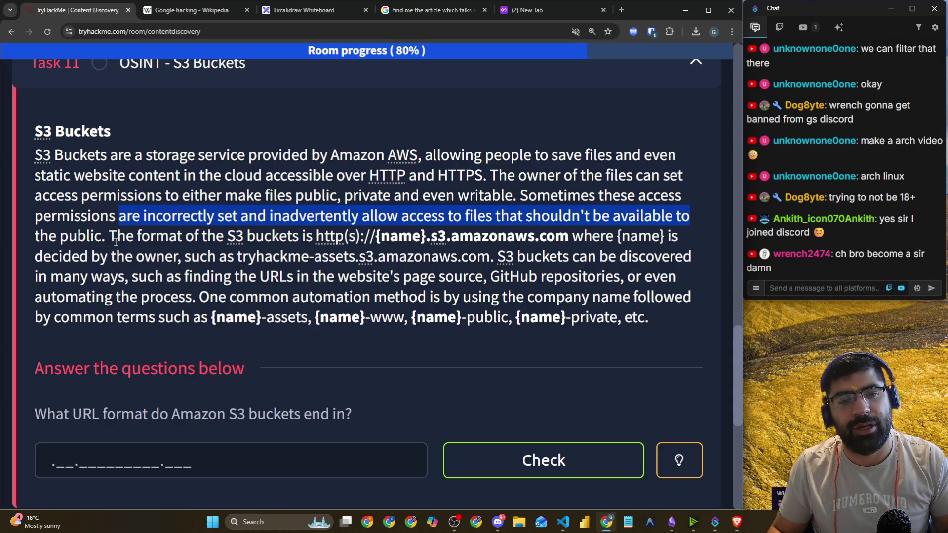
{"action": "left_click", "coordinate": [143, 223]}
{"action": "left_click_drag", "start_coordinate": [142, 223], "coordinate": [500, 219]}
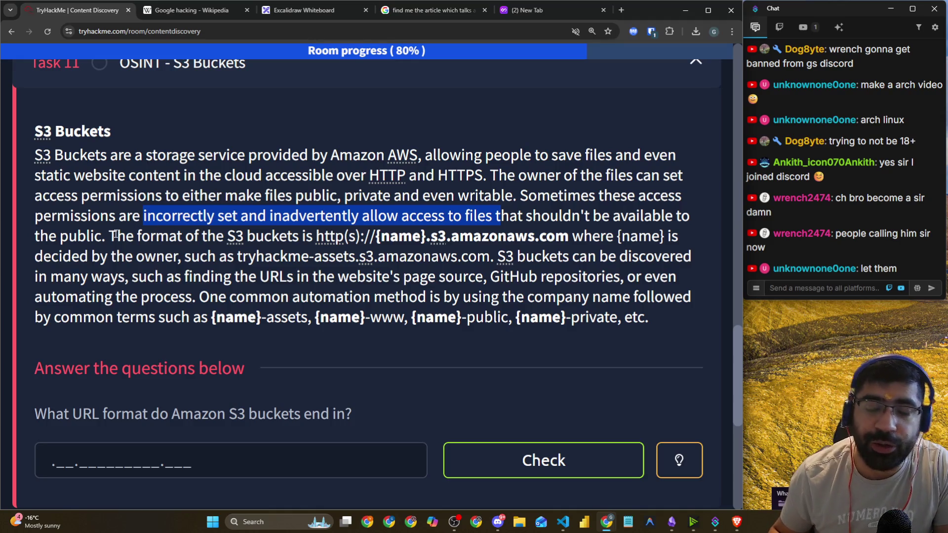
{"action": "mouse_move", "coordinate": [108, 241]}
{"action": "left_mouse_down"}
{"action": "mouse_move", "coordinate": [189, 235]}
{"action": "mouse_move", "coordinate": [490, 256]}
{"action": "mouse_move", "coordinate": [350, 237]}
{"action": "mouse_move", "coordinate": [394, 241]}
{"action": "left_mouse_up"}
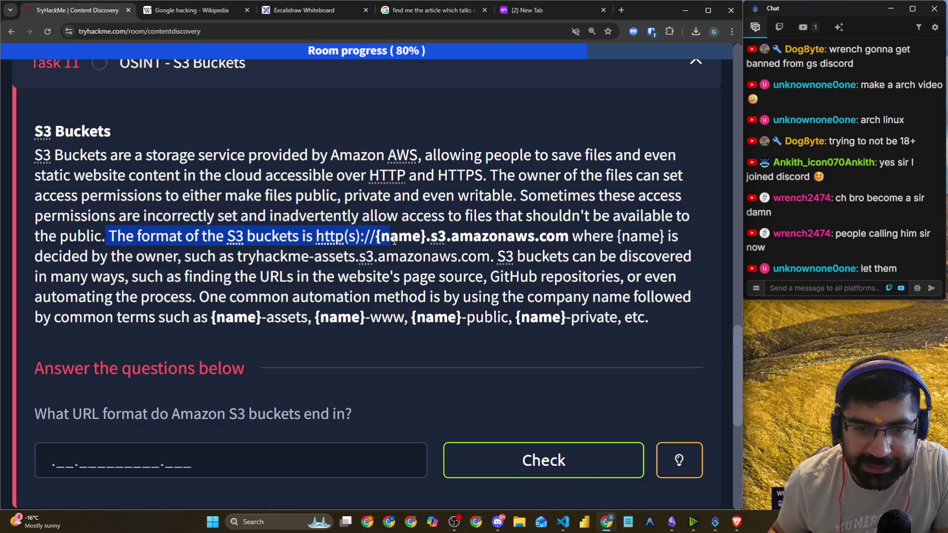
{"action": "left_click", "coordinate": [403, 256]}
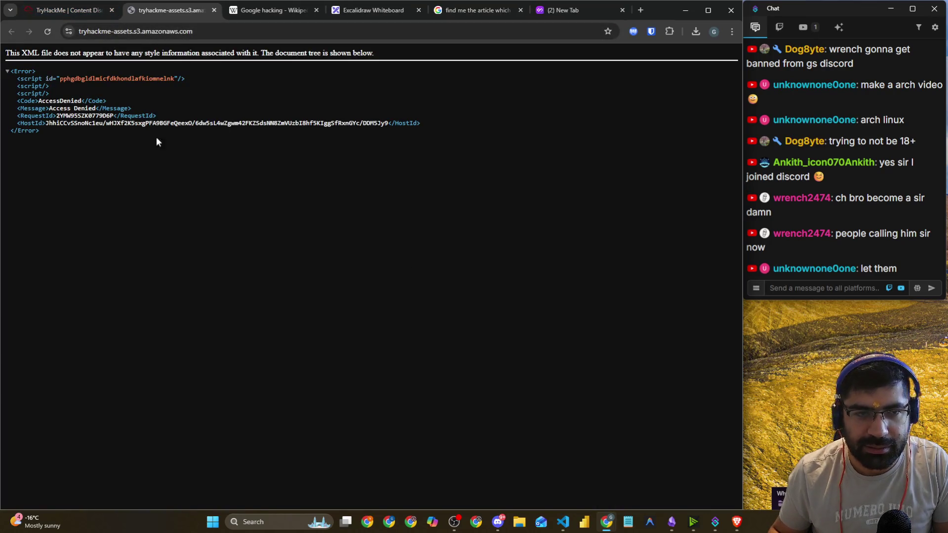
- Highlight the http(s)://{name}.s3.amazonaws.com format in the room, then go to the Excalidraw whiteboard
{"action": "left_click", "coordinate": [52, 18]}
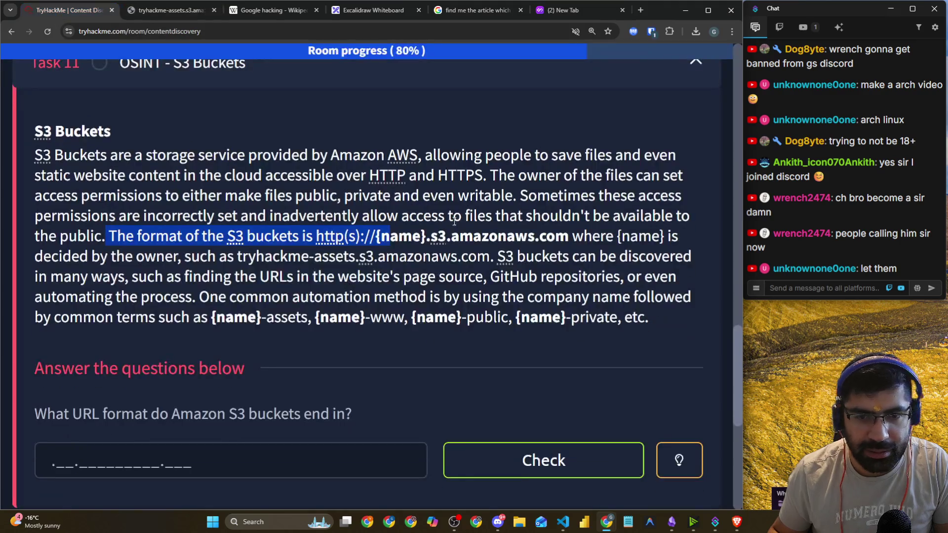
{"action": "left_click", "coordinate": [316, 235]}
{"action": "left_click_drag", "start_coordinate": [316, 236], "coordinate": [569, 238]}
{"action": "key", "text": "ctrl+c"}
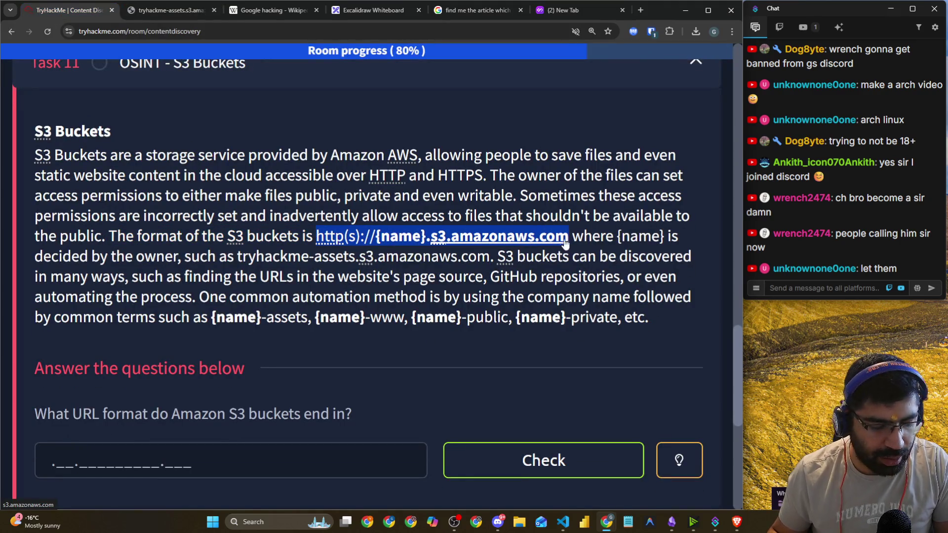
{"action": "left_click", "coordinate": [192, 10]}
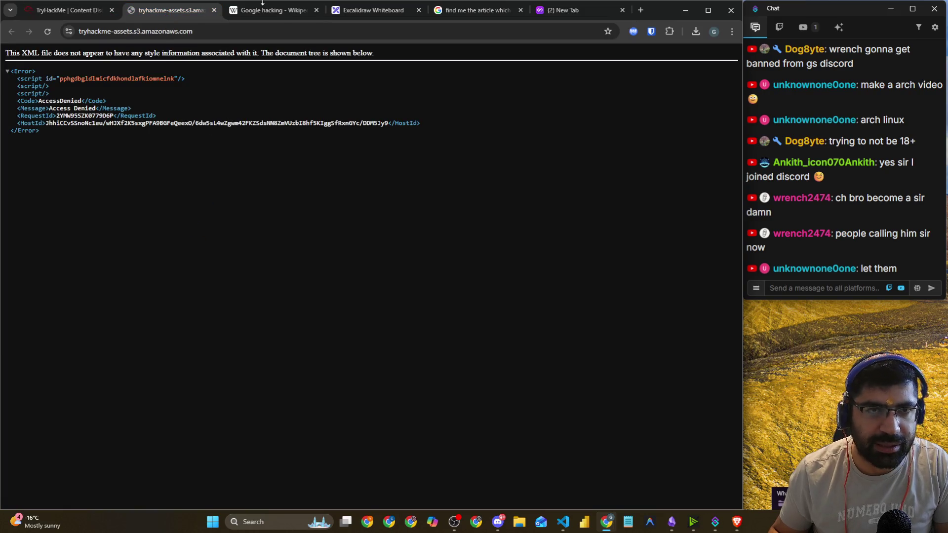
{"action": "left_click", "coordinate": [356, 9]}
{"action": "scroll", "coordinate": [211, 252], "scroll_direction": "down", "scroll_amount": 5}
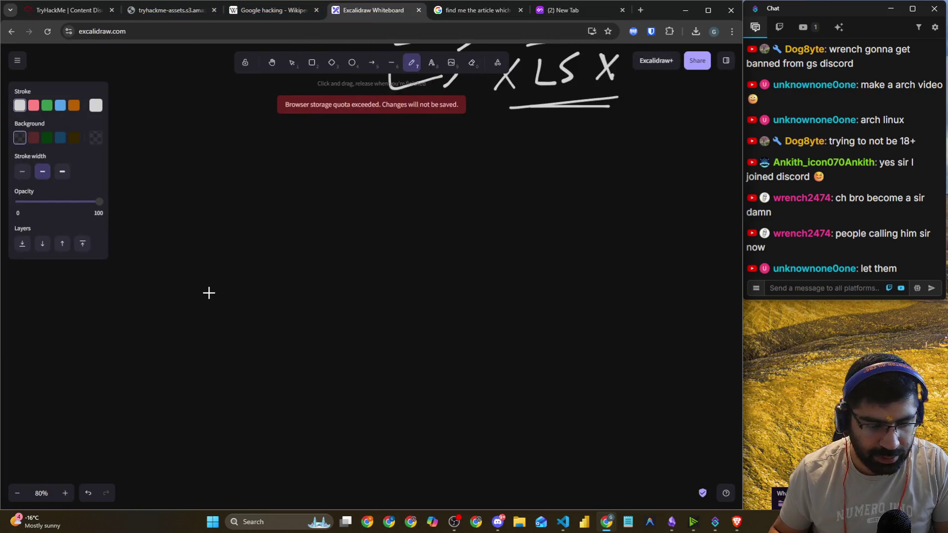
- Paste the S3 URL format onto the canvas and enlarge it
{"action": "key", "text": "ctrl+v"}
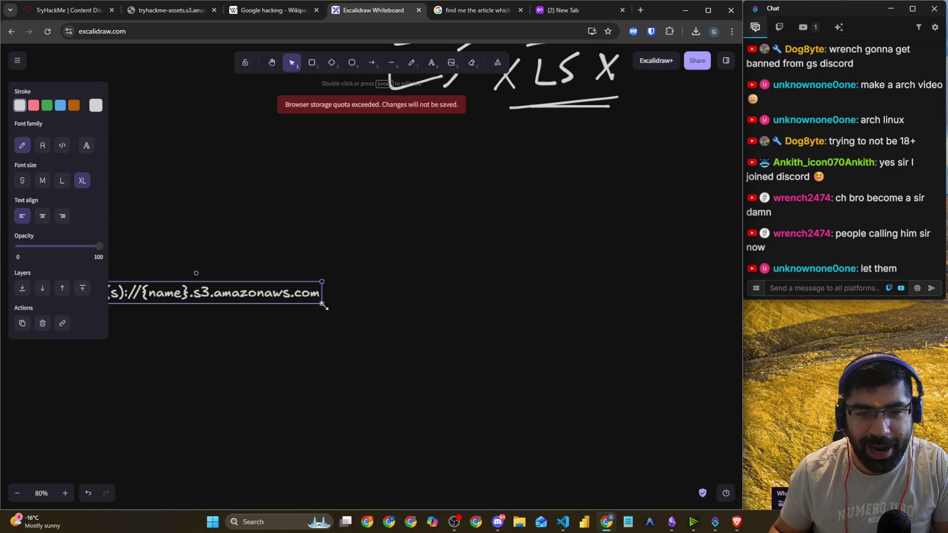
{"action": "left_click_drag", "start_coordinate": [323, 306], "coordinate": [741, 348]}
{"action": "left_click_drag", "start_coordinate": [71, 349], "coordinate": [152, 330]}
{"action": "mouse_move", "coordinate": [476, 344]}
{"action": "left_mouse_down"}
{"action": "mouse_move", "coordinate": [296, 245]}
{"action": "mouse_move", "coordinate": [207, 422]}
{"action": "mouse_move", "coordinate": [218, 413]}
{"action": "left_mouse_up"}
{"action": "scroll", "coordinate": [304, 297], "scroll_direction": "down", "scroll_amount": 1}
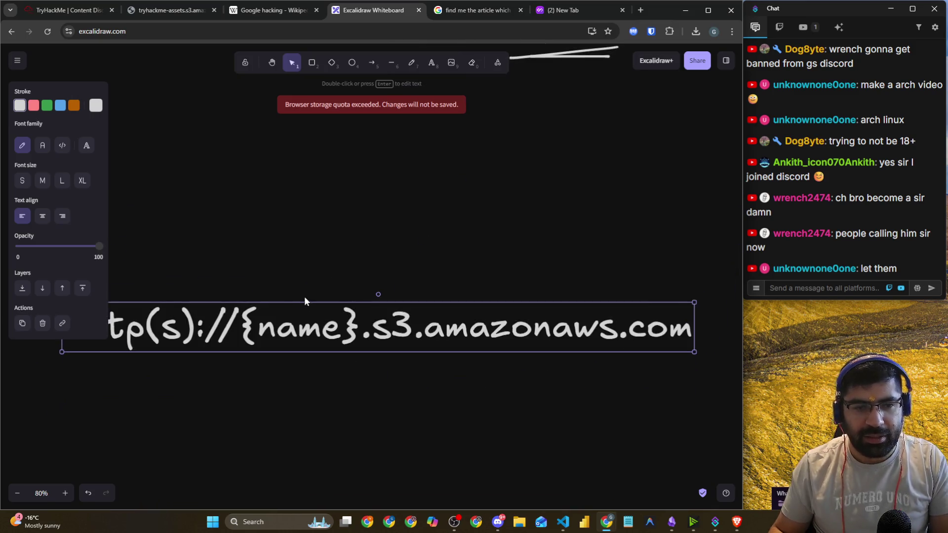
{"action": "left_click", "coordinate": [18, 60]}
{"action": "left_click", "coordinate": [298, 197]}
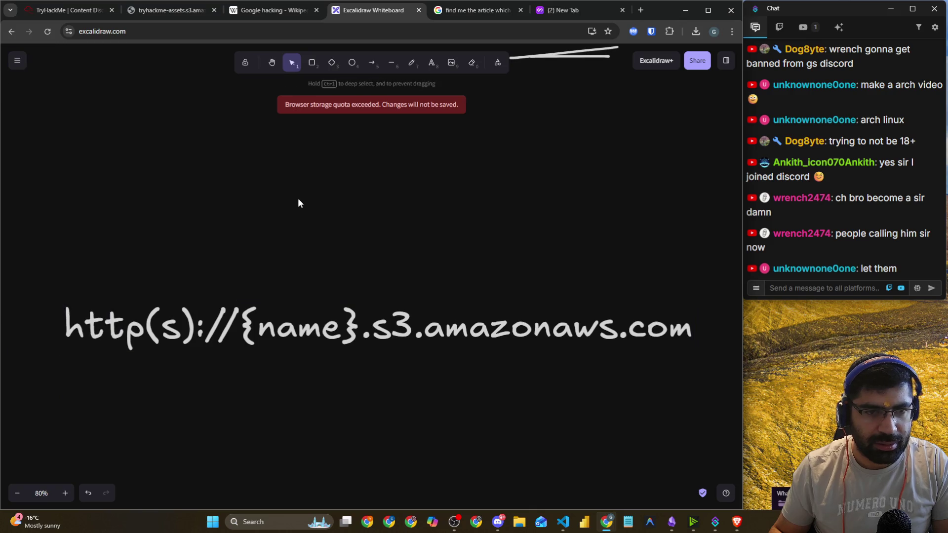
- Underline http(s) and {name}, with an arrow from a handwritten 'bucket' label above
{"action": "left_click", "coordinate": [412, 62]}
{"action": "left_click_drag", "start_coordinate": [60, 351], "coordinate": [177, 352]}
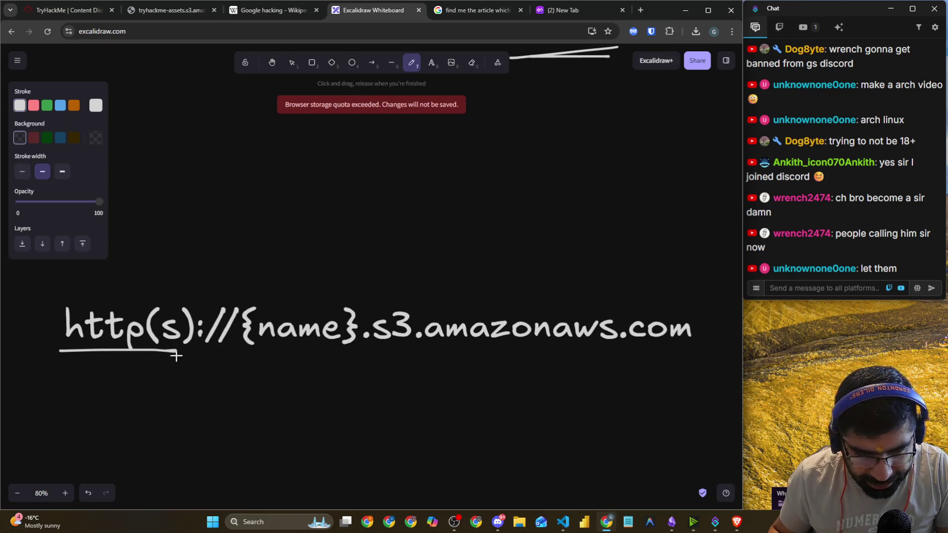
{"action": "left_click_drag", "start_coordinate": [265, 360], "coordinate": [374, 362]}
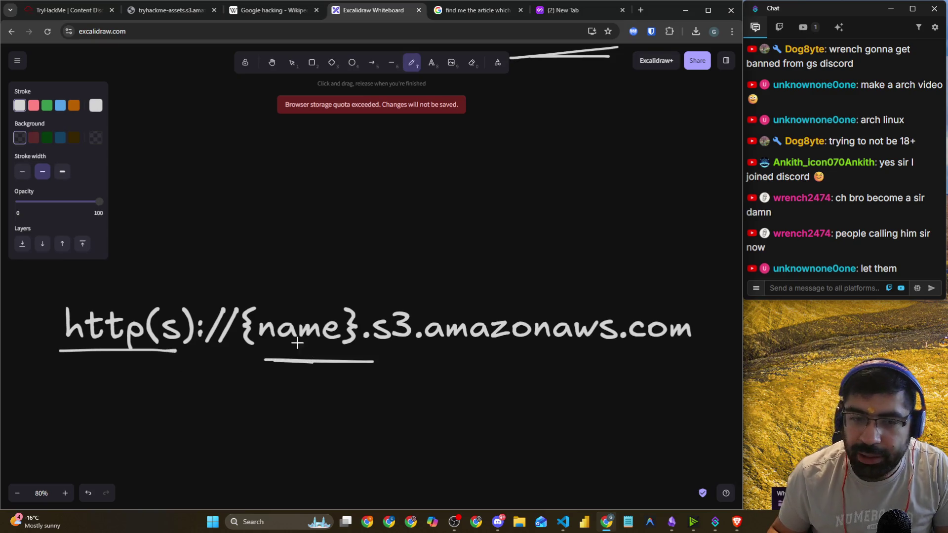
{"action": "mouse_move", "coordinate": [301, 222]}
{"action": "left_mouse_down"}
{"action": "mouse_move", "coordinate": [295, 284]}
{"action": "mouse_move", "coordinate": [312, 262]}
{"action": "left_mouse_up"}
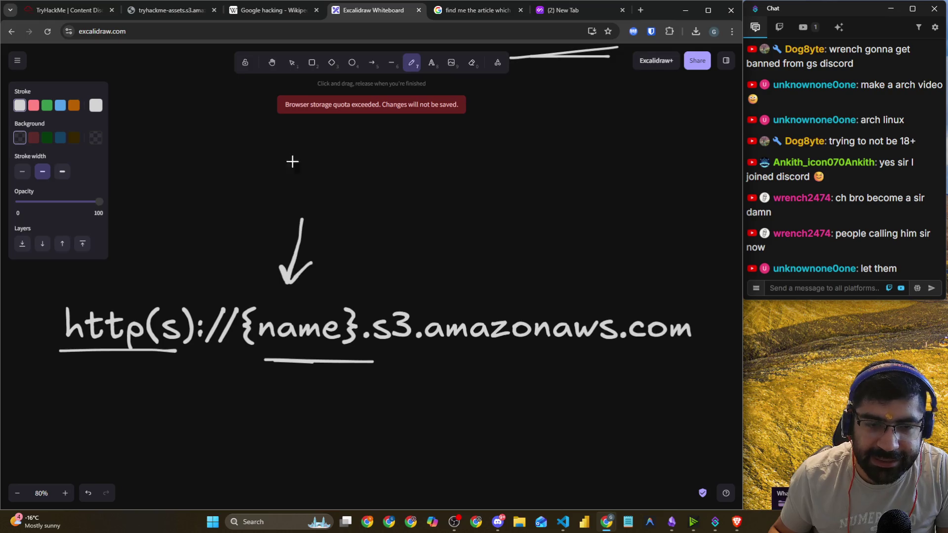
{"action": "mouse_move", "coordinate": [292, 139]}
{"action": "left_mouse_down"}
{"action": "mouse_move", "coordinate": [295, 190]}
{"action": "mouse_move", "coordinate": [354, 189]}
{"action": "left_mouse_up"}
{"action": "mouse_move", "coordinate": [373, 163]}
{"action": "left_mouse_down"}
{"action": "mouse_move", "coordinate": [368, 193]}
{"action": "mouse_move", "coordinate": [376, 167]}
{"action": "mouse_move", "coordinate": [389, 192]}
{"action": "left_mouse_up"}
{"action": "mouse_move", "coordinate": [378, 140]}
{"action": "left_mouse_down"}
{"action": "mouse_move", "coordinate": [417, 190]}
{"action": "mouse_move", "coordinate": [440, 161]}
{"action": "left_mouse_up"}
{"action": "left_click_drag", "start_coordinate": [330, 207], "coordinate": [393, 205]}
{"action": "left_click_drag", "start_coordinate": [459, 118], "coordinate": [441, 226]}
- Write 'dir/folder' after 'bucket' and underline s3 and amazonaws.com in the URL
{"action": "mouse_move", "coordinate": [395, 171]}
{"action": "left_mouse_down"}
{"action": "mouse_move", "coordinate": [439, 162]}
{"action": "mouse_move", "coordinate": [496, 183]}
{"action": "mouse_move", "coordinate": [510, 170]}
{"action": "mouse_move", "coordinate": [514, 186]}
{"action": "mouse_move", "coordinate": [538, 163]}
{"action": "left_mouse_up"}
{"action": "left_click_drag", "start_coordinate": [566, 114], "coordinate": [542, 196]}
{"action": "left_click_drag", "start_coordinate": [597, 110], "coordinate": [561, 202]}
{"action": "left_click_drag", "start_coordinate": [569, 171], "coordinate": [612, 166]}
{"action": "mouse_move", "coordinate": [647, 118]}
{"action": "left_mouse_down"}
{"action": "mouse_move", "coordinate": [632, 185]}
{"action": "mouse_move", "coordinate": [640, 190]}
{"action": "left_mouse_up"}
{"action": "mouse_move", "coordinate": [664, 131]}
{"action": "left_mouse_down"}
{"action": "mouse_move", "coordinate": [657, 162]}
{"action": "mouse_move", "coordinate": [679, 178]}
{"action": "mouse_move", "coordinate": [691, 165]}
{"action": "mouse_move", "coordinate": [696, 193]}
{"action": "mouse_move", "coordinate": [666, 157]}
{"action": "mouse_move", "coordinate": [678, 193]}
{"action": "left_mouse_up"}
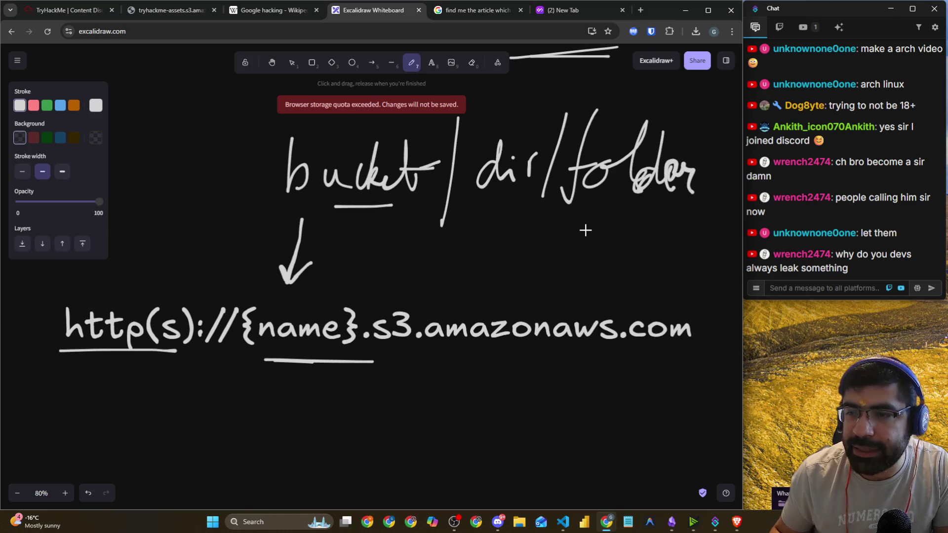
{"action": "left_click_drag", "start_coordinate": [388, 352], "coordinate": [409, 347]}
{"action": "left_click_drag", "start_coordinate": [478, 354], "coordinate": [697, 352]}
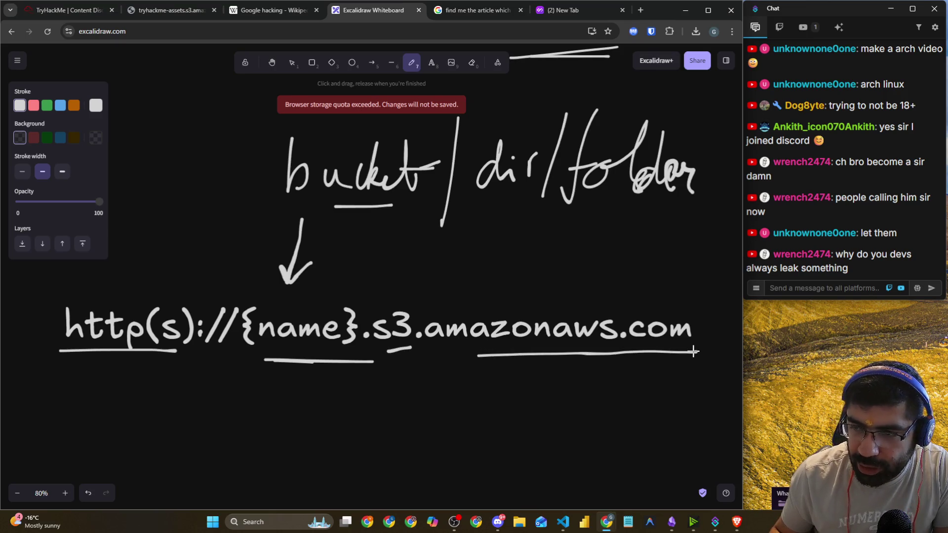
{"action": "scroll", "coordinate": [690, 345], "scroll_direction": "down", "scroll_amount": 1}
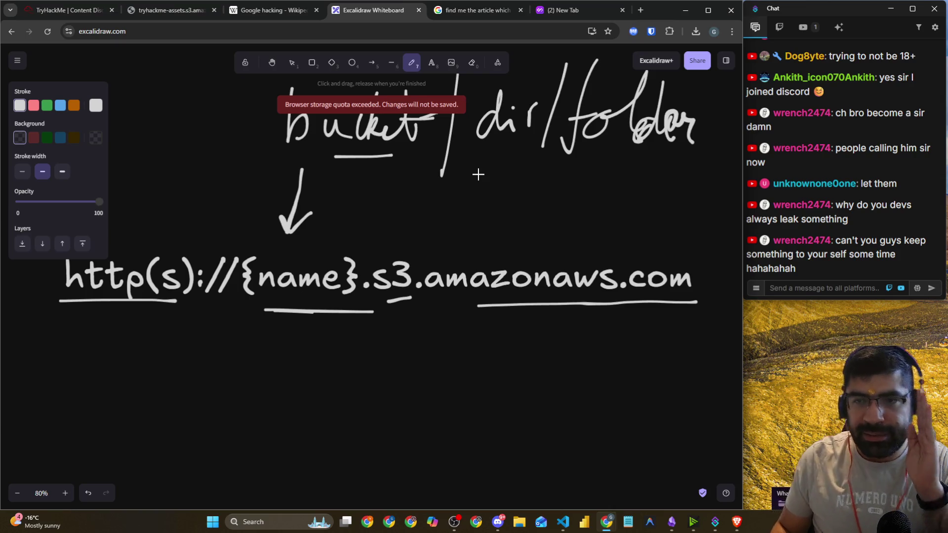
- Underline parts of the URL and handwrite 'Unique across AWS' under an arrow from {name}
{"action": "left_click_drag", "start_coordinate": [501, 169], "coordinate": [528, 168]}
{"action": "left_click_drag", "start_coordinate": [590, 146], "coordinate": [651, 147]}
{"action": "scroll", "coordinate": [393, 289], "scroll_direction": "down", "scroll_amount": 1}
{"action": "mouse_move", "coordinate": [291, 263]}
{"action": "left_mouse_down"}
{"action": "mouse_move", "coordinate": [287, 321]}
{"action": "mouse_move", "coordinate": [314, 297]}
{"action": "left_mouse_up"}
{"action": "mouse_move", "coordinate": [227, 355]}
{"action": "left_mouse_down"}
{"action": "mouse_move", "coordinate": [222, 387]}
{"action": "mouse_move", "coordinate": [256, 365]}
{"action": "mouse_move", "coordinate": [298, 388]}
{"action": "mouse_move", "coordinate": [331, 372]}
{"action": "mouse_move", "coordinate": [339, 385]}
{"action": "mouse_move", "coordinate": [364, 387]}
{"action": "mouse_move", "coordinate": [433, 378]}
{"action": "mouse_move", "coordinate": [514, 353]}
{"action": "mouse_move", "coordinate": [523, 364]}
{"action": "mouse_move", "coordinate": [556, 353]}
{"action": "mouse_move", "coordinate": [583, 368]}
{"action": "left_mouse_up"}
{"action": "left_click_drag", "start_coordinate": [435, 373], "coordinate": [451, 368]}
{"action": "mouse_move", "coordinate": [622, 360]}
{"action": "left_mouse_down"}
{"action": "mouse_move", "coordinate": [605, 352]}
{"action": "mouse_move", "coordinate": [662, 343]}
{"action": "mouse_move", "coordinate": [701, 313]}
{"action": "mouse_move", "coordinate": [685, 341]}
{"action": "left_mouse_up"}
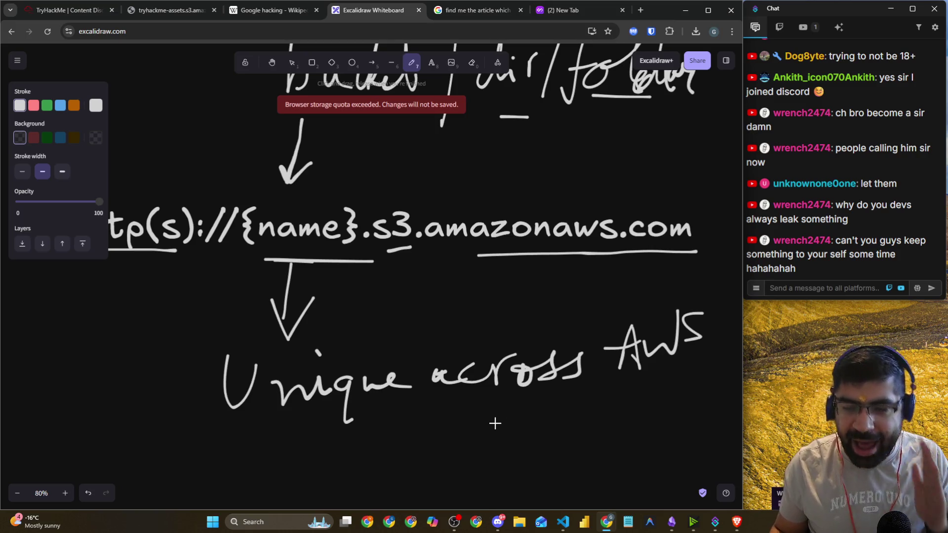
- Underline the 'Unique across AWS' note, box {name} in the URL, and return to TryHackMe
{"action": "scroll", "coordinate": [413, 387], "scroll_direction": "down", "scroll_amount": 2}
{"action": "scroll", "coordinate": [269, 379], "scroll_direction": "down", "scroll_amount": 2}
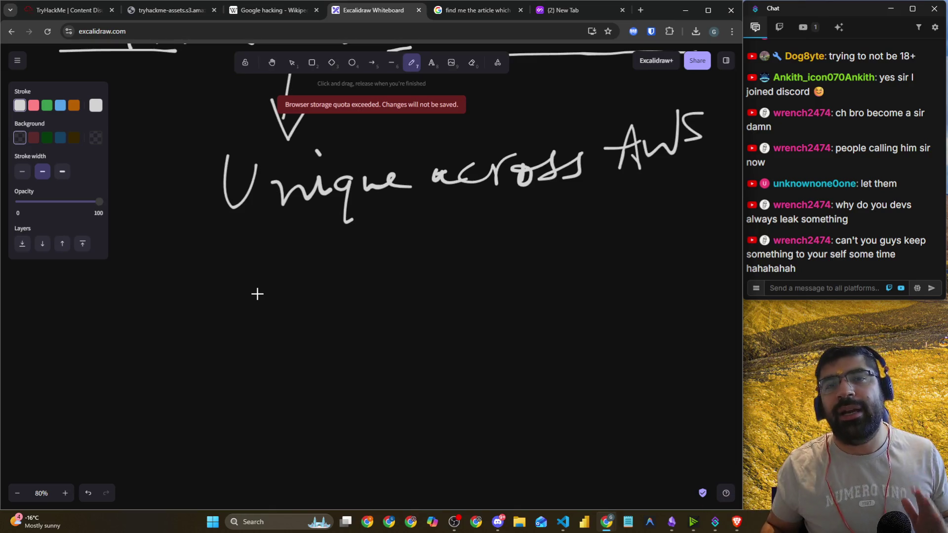
{"action": "scroll", "coordinate": [276, 344], "scroll_direction": "up", "scroll_amount": 2}
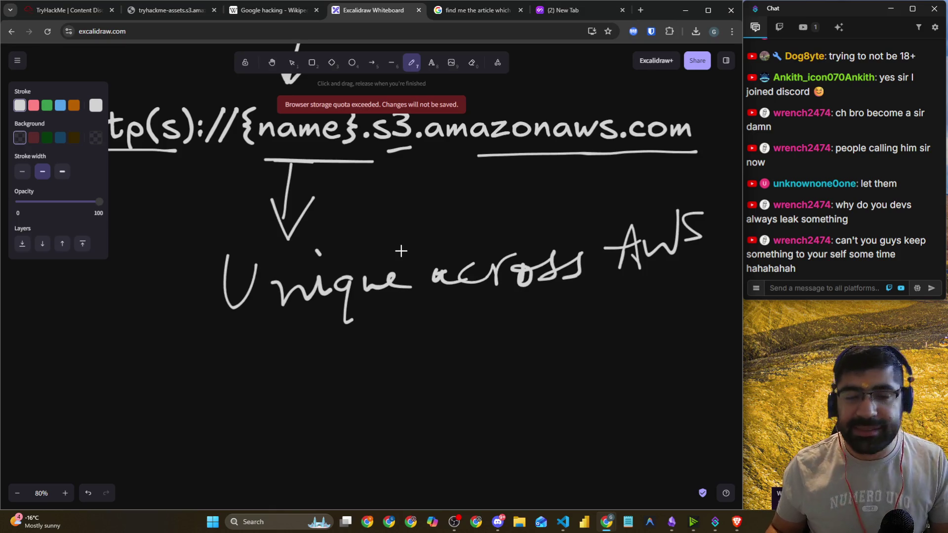
{"action": "left_click_drag", "start_coordinate": [254, 350], "coordinate": [721, 298]}
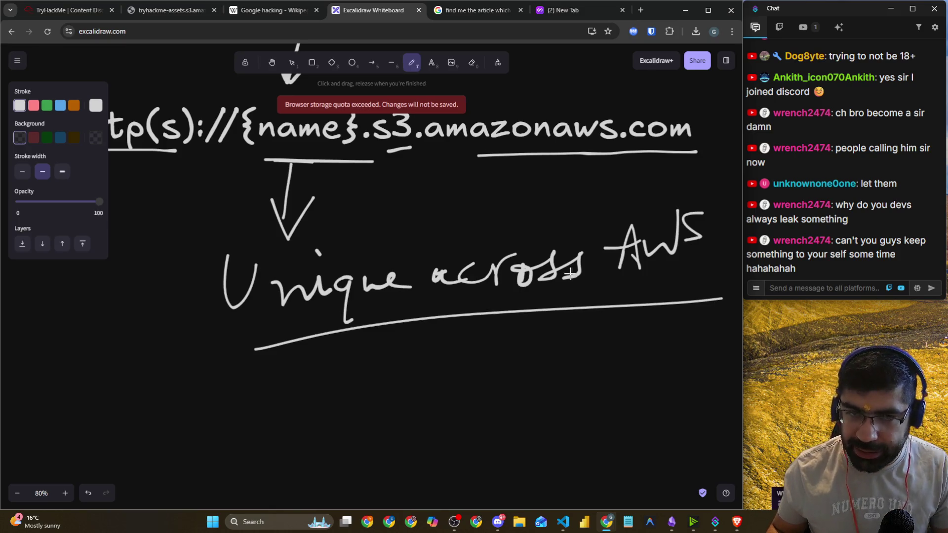
{"action": "scroll", "coordinate": [242, 252], "scroll_direction": "up", "scroll_amount": 3}
{"action": "mouse_move", "coordinate": [210, 293]}
{"action": "left_mouse_down"}
{"action": "mouse_move", "coordinate": [285, 292]}
{"action": "mouse_move", "coordinate": [358, 242]}
{"action": "mouse_move", "coordinate": [240, 287]}
{"action": "left_mouse_up"}
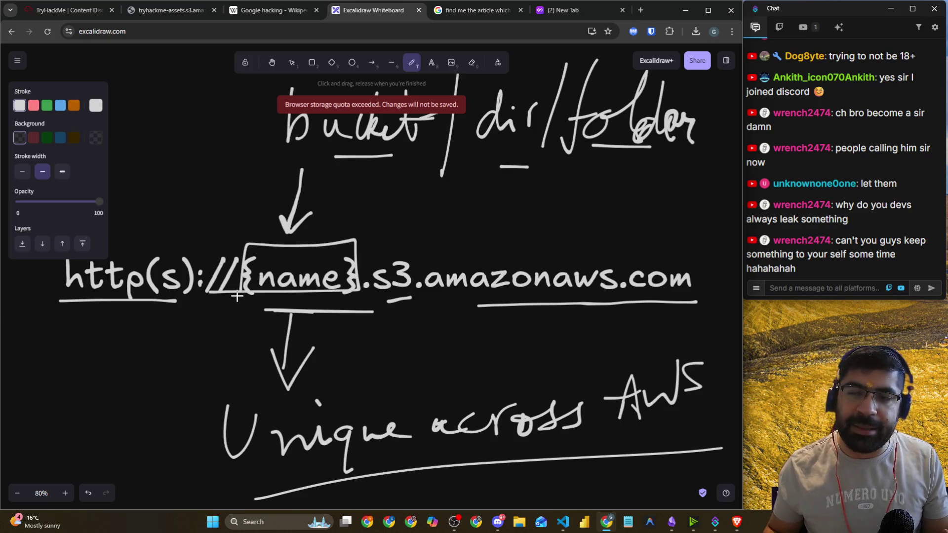
{"action": "left_click", "coordinate": [66, 19]}
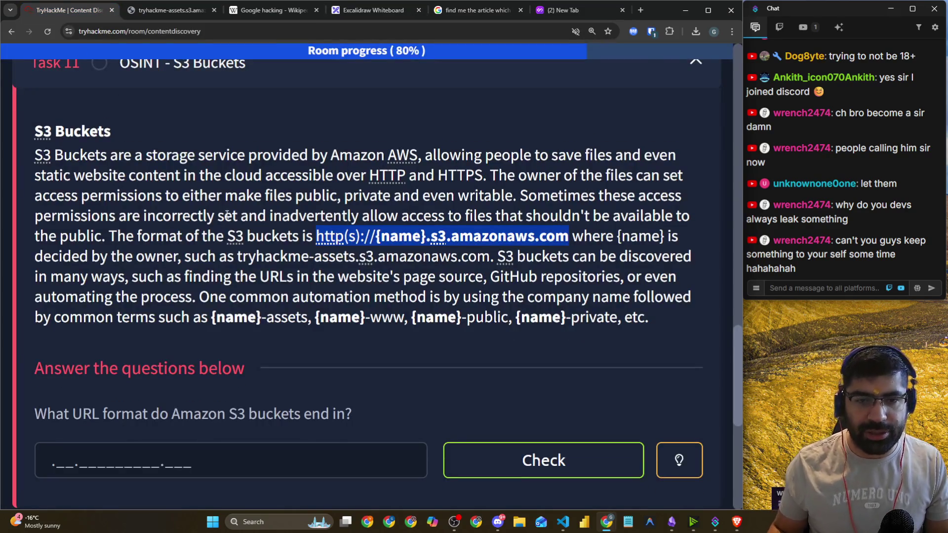
- Highlight the S3 URL format and the passages on bucket naming, page source and GitHub discovery
{"action": "left_click", "coordinate": [588, 215]}
{"action": "left_click_drag", "start_coordinate": [585, 236], "coordinate": [664, 236]}
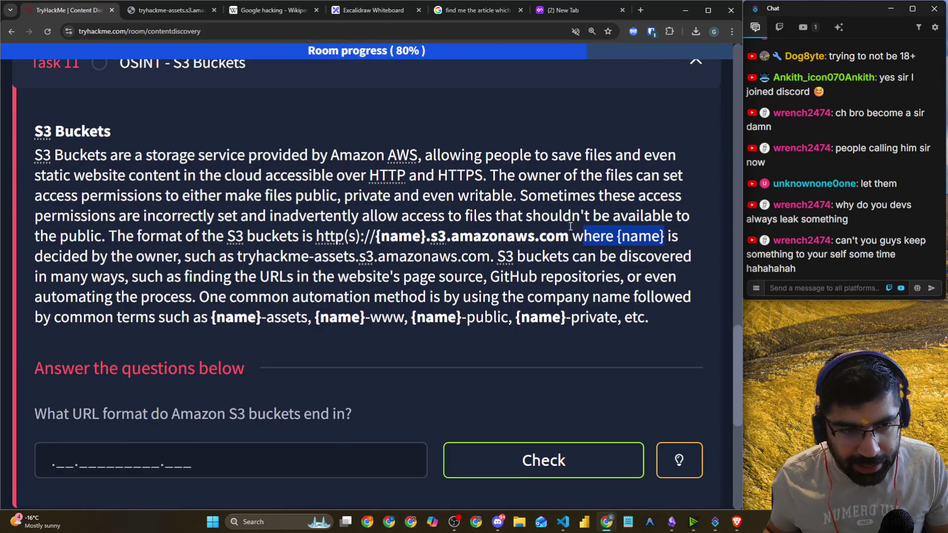
{"action": "mouse_move", "coordinate": [34, 252]}
{"action": "left_mouse_down"}
{"action": "mouse_move", "coordinate": [500, 268]}
{"action": "mouse_move", "coordinate": [493, 265]}
{"action": "left_mouse_up"}
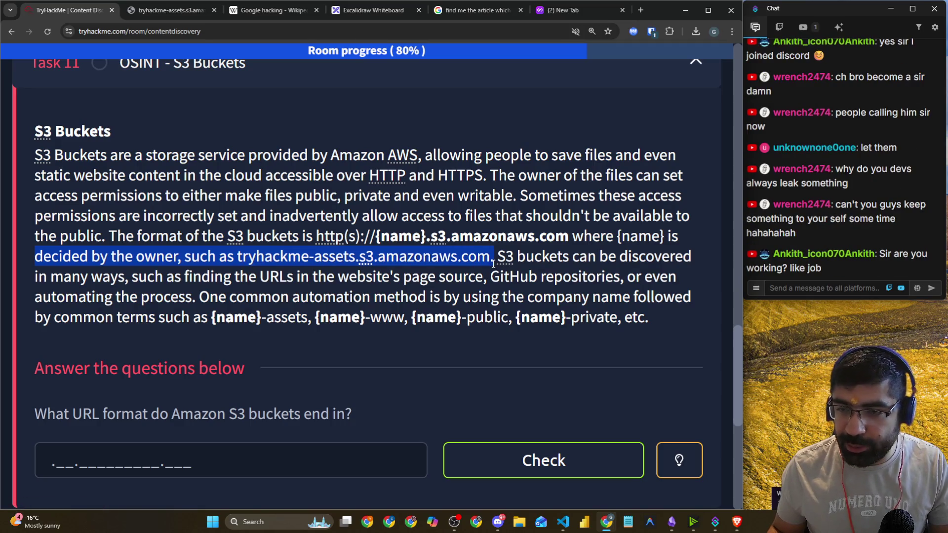
{"action": "left_click", "coordinate": [596, 254]}
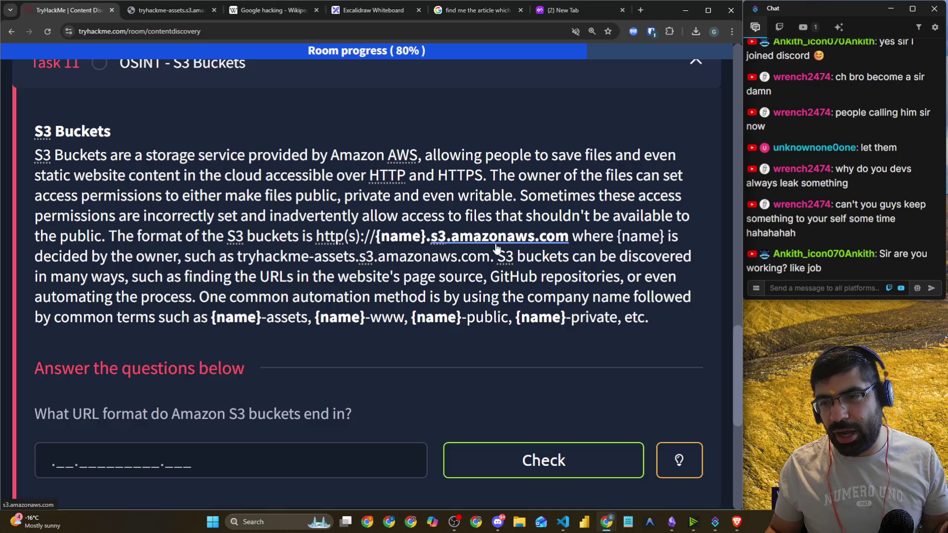
{"action": "left_click_drag", "start_coordinate": [497, 256], "coordinate": [686, 258]}
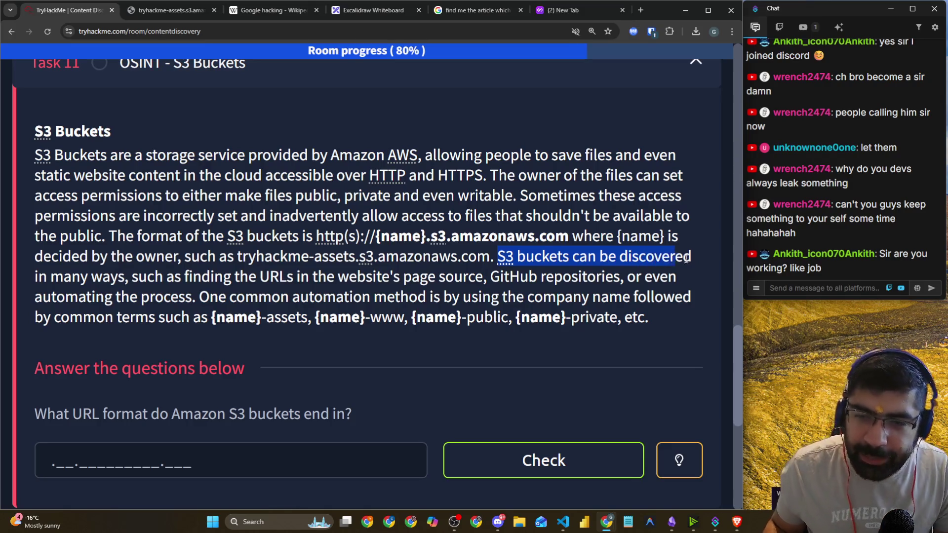
{"action": "mouse_move", "coordinate": [90, 281]}
{"action": "left_mouse_down"}
{"action": "mouse_move", "coordinate": [171, 299]}
{"action": "mouse_move", "coordinate": [248, 278]}
{"action": "mouse_move", "coordinate": [492, 275]}
{"action": "left_mouse_up"}
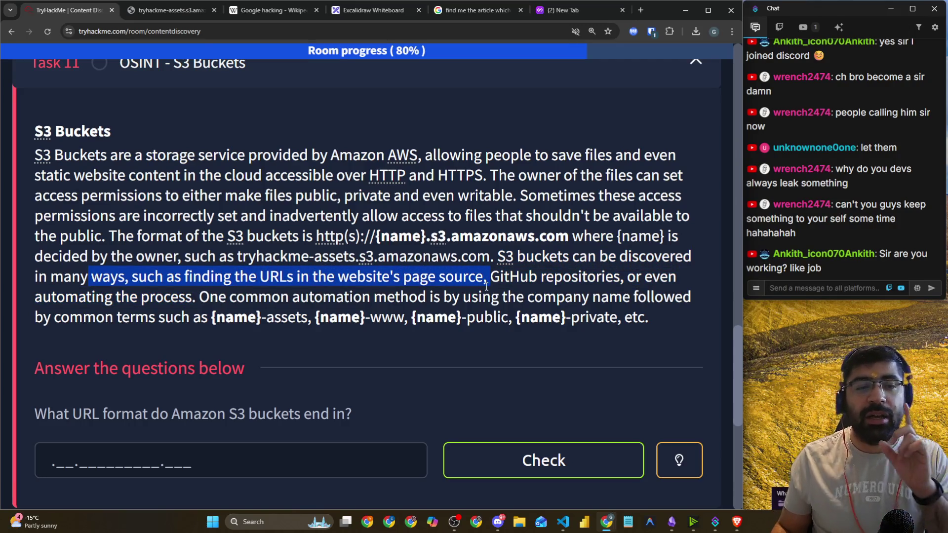
{"action": "mouse_move", "coordinate": [487, 291]}
{"action": "left_mouse_down"}
{"action": "mouse_move", "coordinate": [539, 276]}
{"action": "mouse_move", "coordinate": [653, 279]}
{"action": "left_mouse_up"}
- Highlight the common name terms {name}-assets, {name}-www, public and private, then start a new tab
{"action": "left_click", "coordinate": [558, 276]}
{"action": "left_click_drag", "start_coordinate": [121, 299], "coordinate": [674, 298]}
{"action": "left_click_drag", "start_coordinate": [83, 318], "coordinate": [309, 322]}
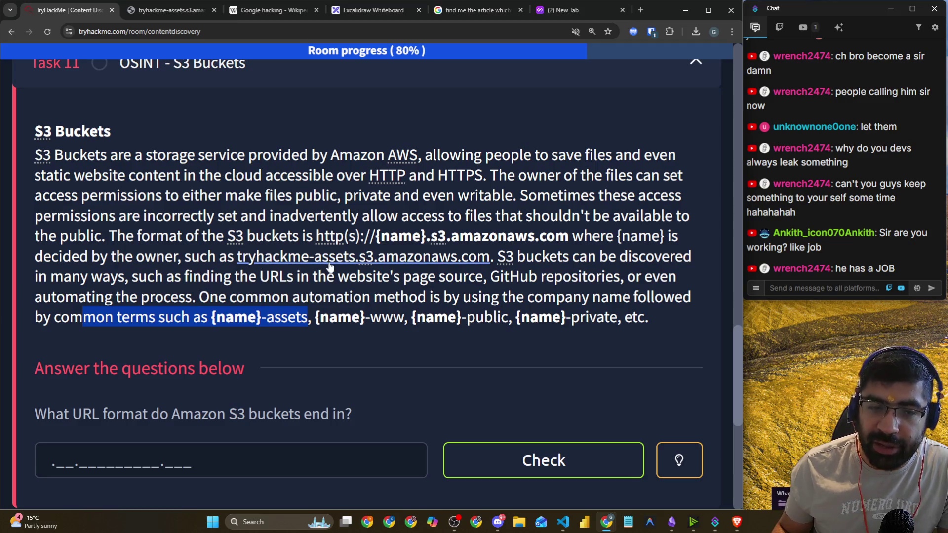
{"action": "left_click", "coordinate": [340, 333]}
{"action": "left_click_drag", "start_coordinate": [338, 319], "coordinate": [401, 321]}
{"action": "left_click_drag", "start_coordinate": [468, 321], "coordinate": [502, 322]}
{"action": "left_click_drag", "start_coordinate": [579, 321], "coordinate": [615, 322]}
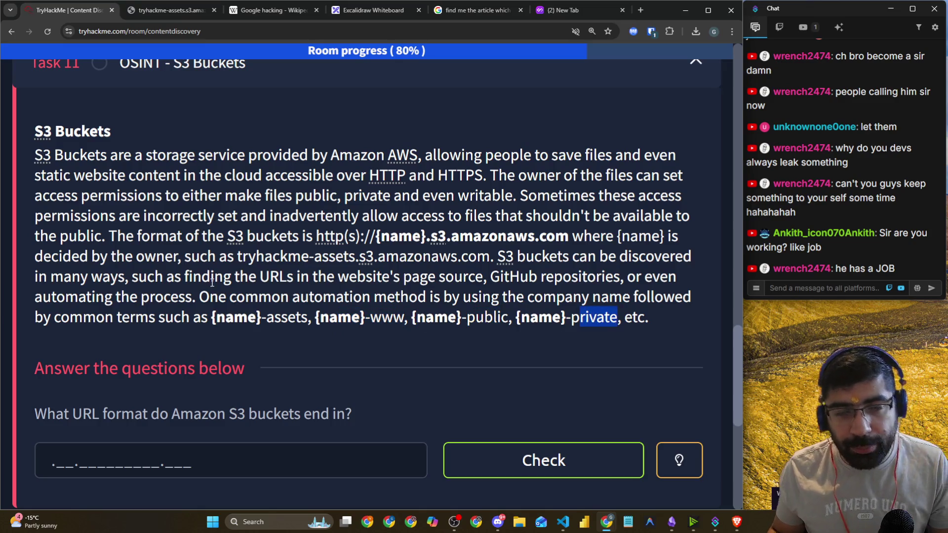
{"action": "left_click", "coordinate": [578, 9]}
{"action": "left_click", "coordinate": [486, 29]}
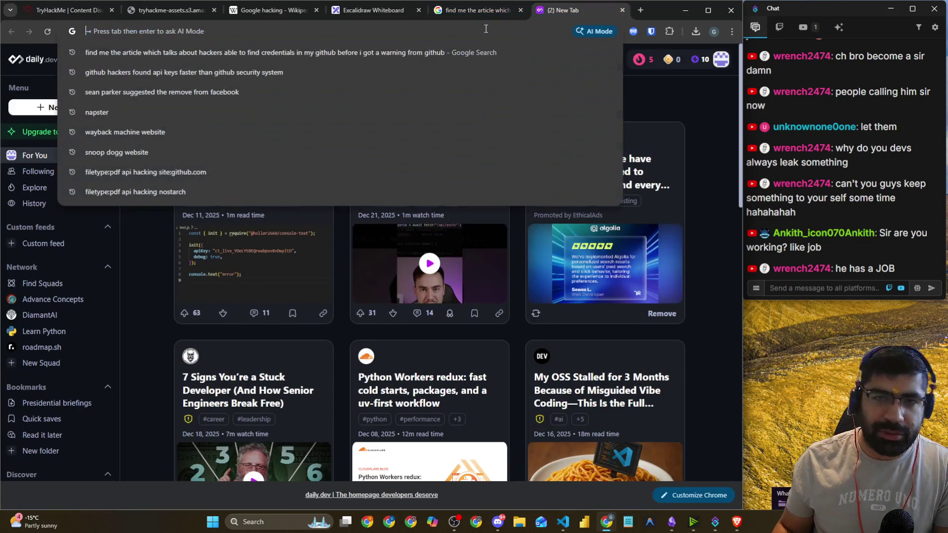
- Search 'giothub' from the address bar and open the GitHub dashboard
{"action": "type", "text": "giothub"}
{"action": "key", "text": "Return"}
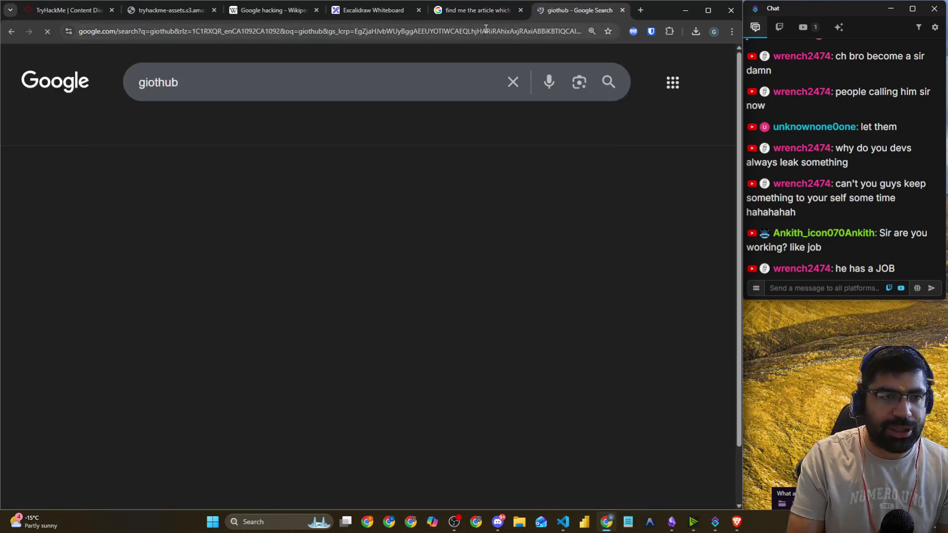
{"action": "left_click", "coordinate": [72, 257]}
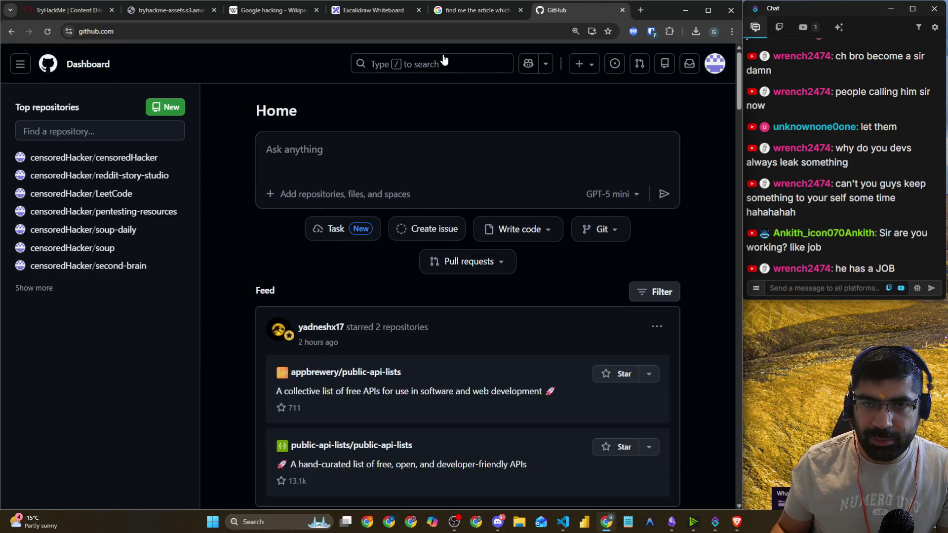
{"action": "left_click", "coordinate": [49, 64]}
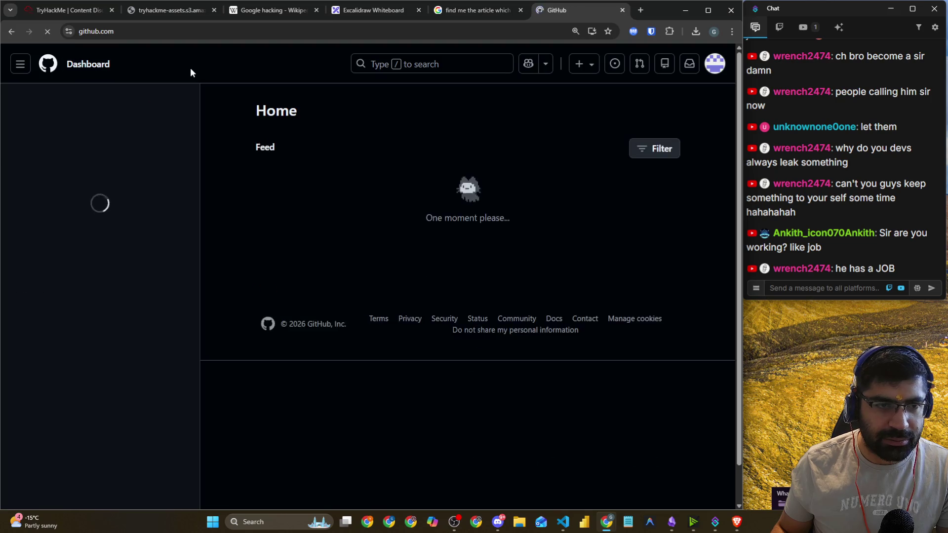
- Open your own GitHub profile and begin a search scoped to your repositories
{"action": "left_click", "coordinate": [715, 63]}
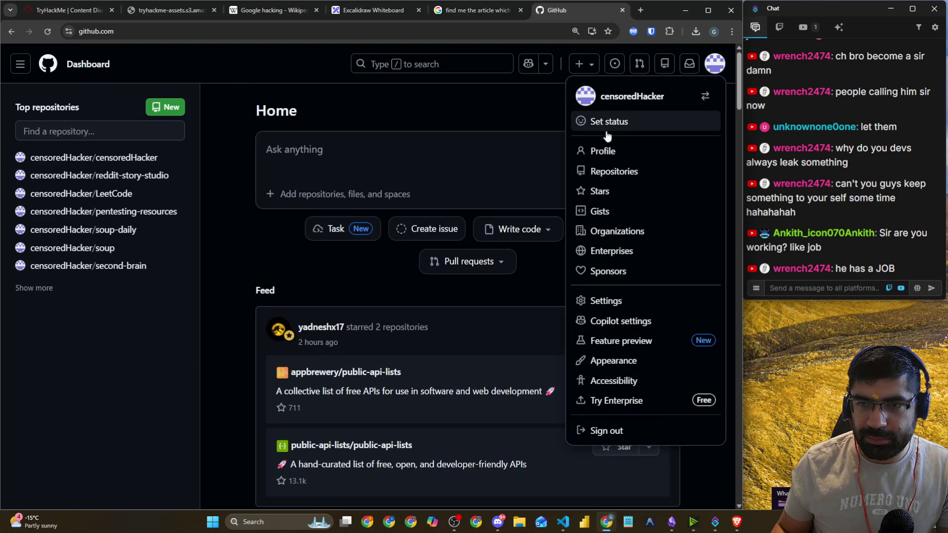
{"action": "left_click", "coordinate": [603, 151]}
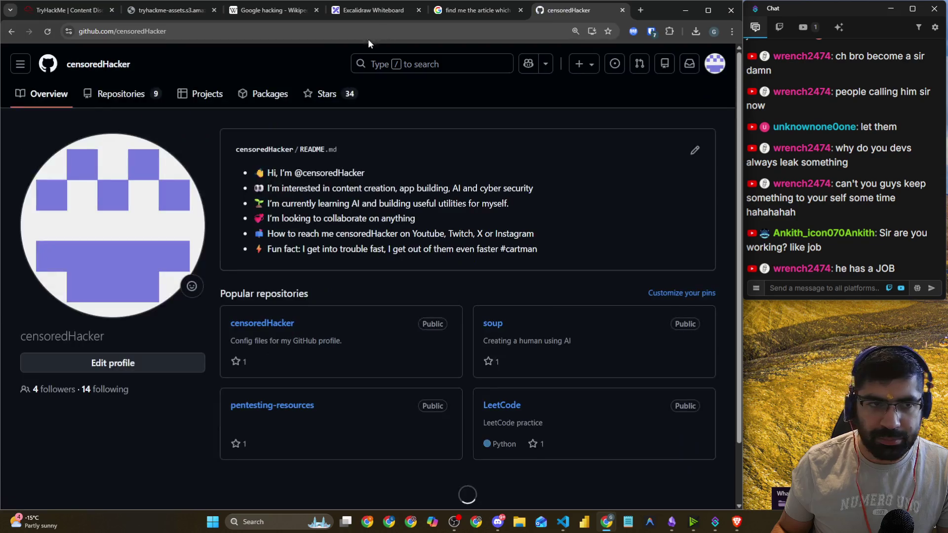
{"action": "left_click", "coordinate": [408, 65]}
{"action": "key", "text": "BackSpace"}
{"action": "key", "text": "BackSpace"}
{"action": "key", "text": "BackSpace"}
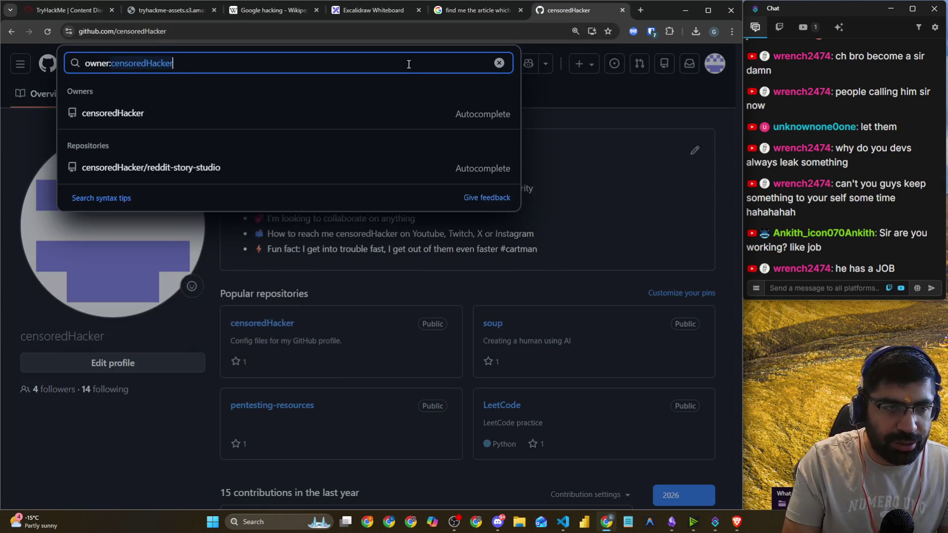
- Search all of GitHub for *.s3.amazonaws.com and scroll through the 391 repository results
{"action": "key", "text": "BackSpace"}
{"action": "key", "text": "BackSpace"}
{"action": "key", "text": "BackSpace"}
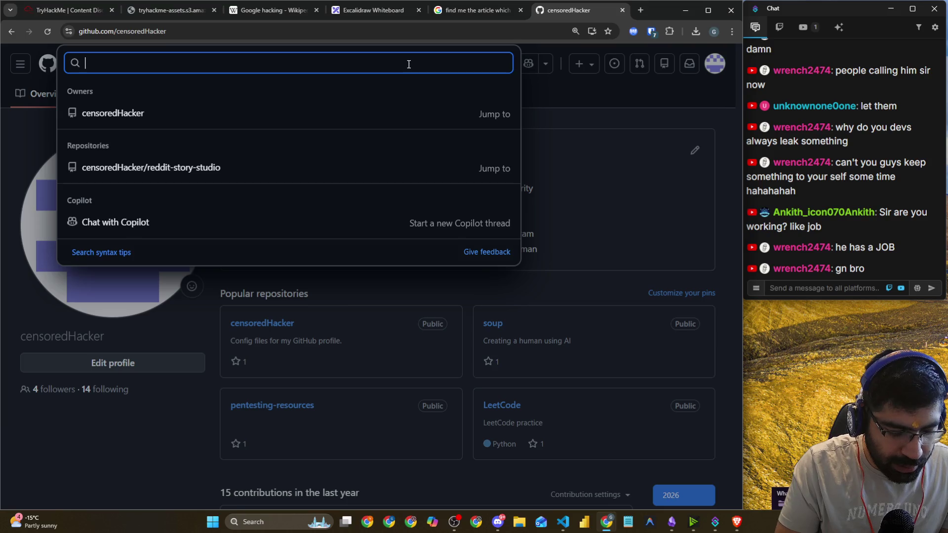
{"action": "type", "text": "*"}
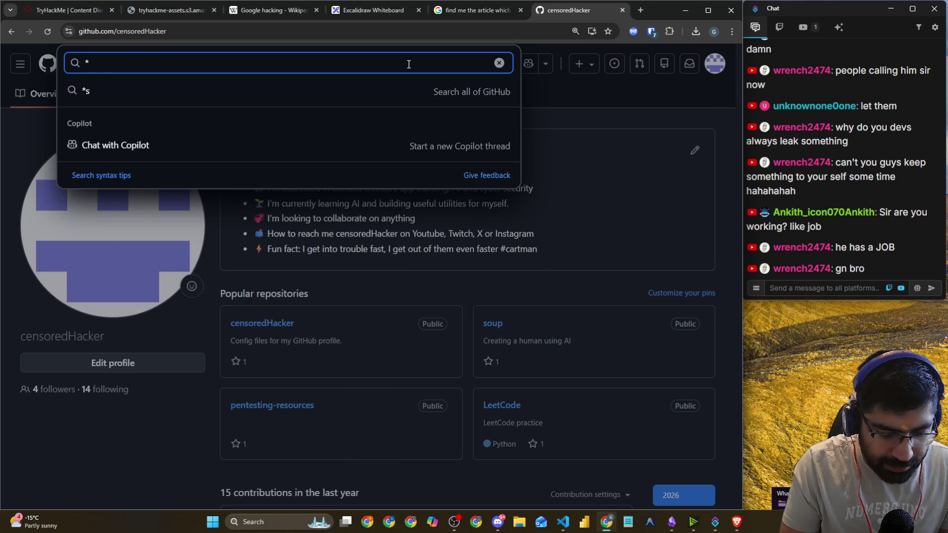
{"action": "type", "text": ".s3.amazon"}
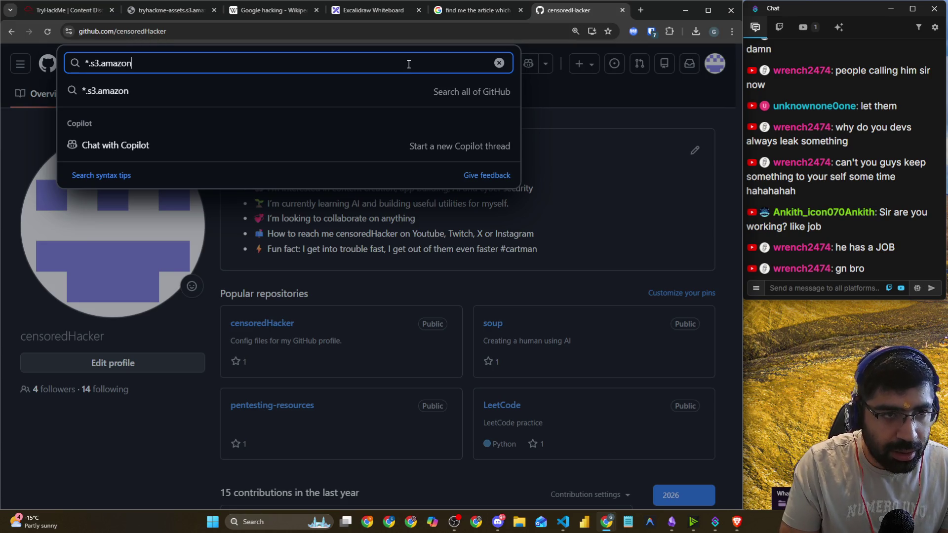
{"action": "type", "text": "aws.com"}
{"action": "key", "text": "Return"}
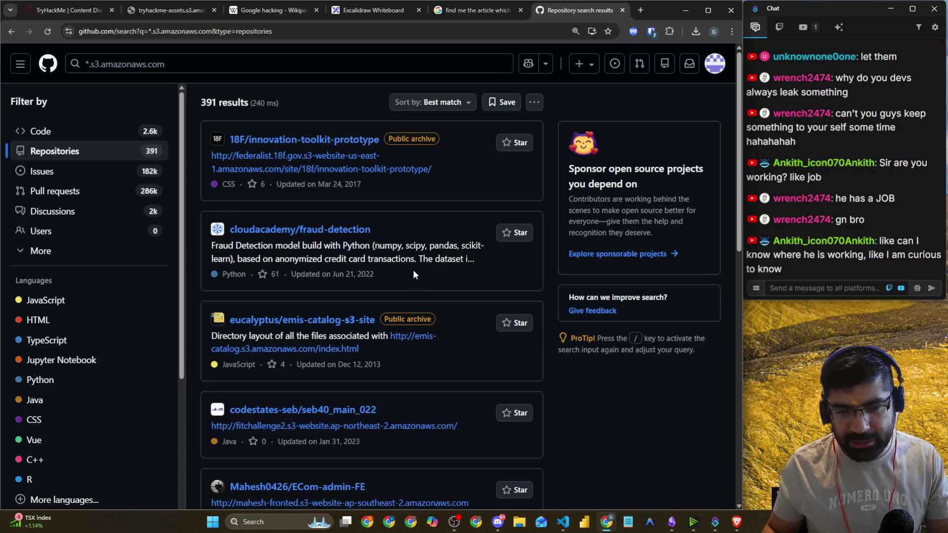
{"action": "scroll", "coordinate": [393, 225], "scroll_direction": "down", "scroll_amount": 5}
{"action": "key", "text": "ctrl+plus"}
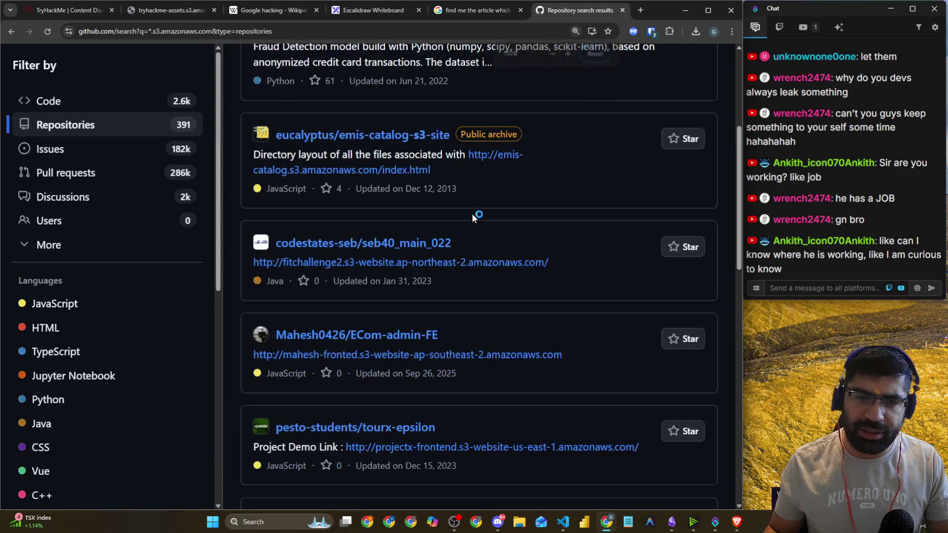
{"action": "scroll", "coordinate": [522, 212], "scroll_direction": "up", "scroll_amount": 1}
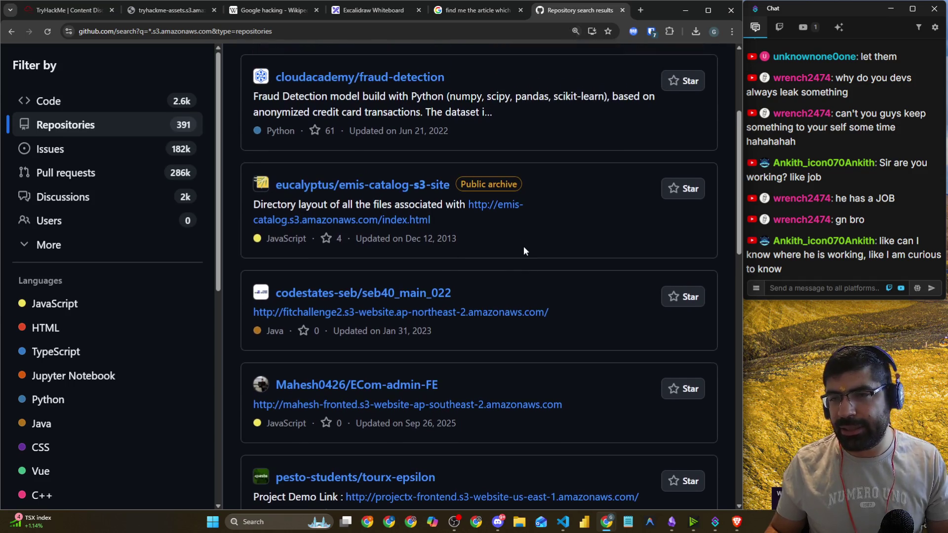
{"action": "mouse_move", "coordinate": [448, 219]}
{"action": "left_mouse_down"}
{"action": "mouse_move", "coordinate": [233, 214]}
{"action": "mouse_move", "coordinate": [429, 200]}
{"action": "left_mouse_up"}
{"action": "left_click", "coordinate": [455, 211]}
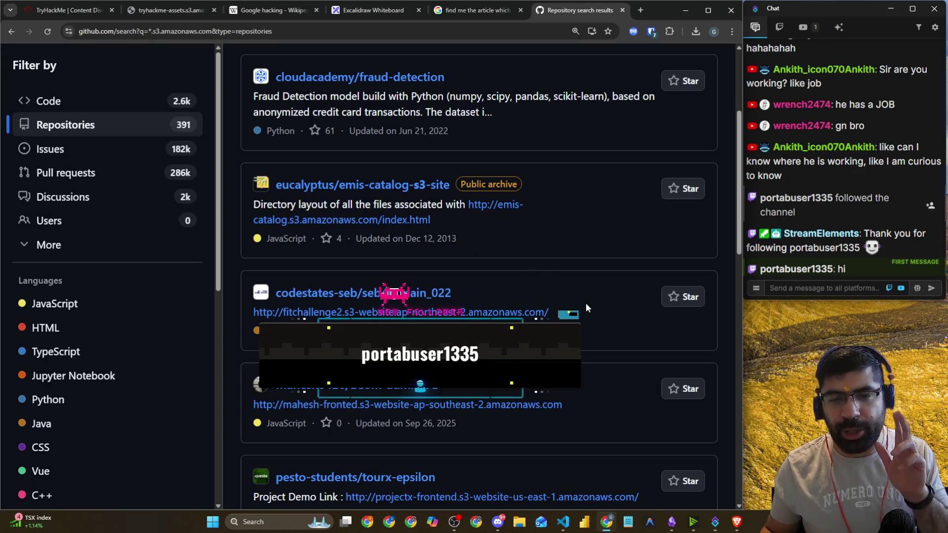
{"action": "mouse_move", "coordinate": [585, 311]}
{"action": "left_mouse_down"}
{"action": "mouse_move", "coordinate": [405, 313]}
{"action": "mouse_move", "coordinate": [467, 313]}
{"action": "left_mouse_up"}
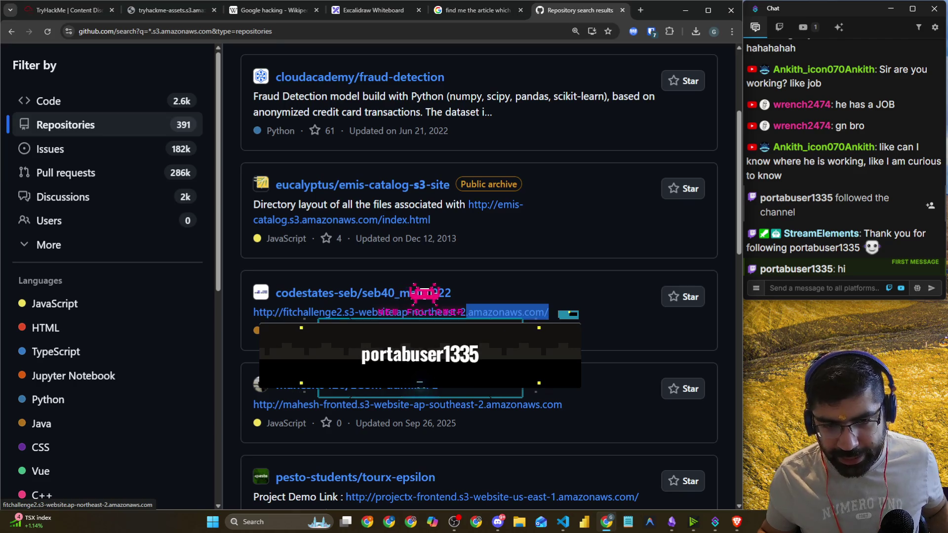
{"action": "left_click", "coordinate": [471, 339]}
{"action": "left_click_drag", "start_coordinate": [431, 220], "coordinate": [255, 217]}
{"action": "left_click", "coordinate": [495, 223]}
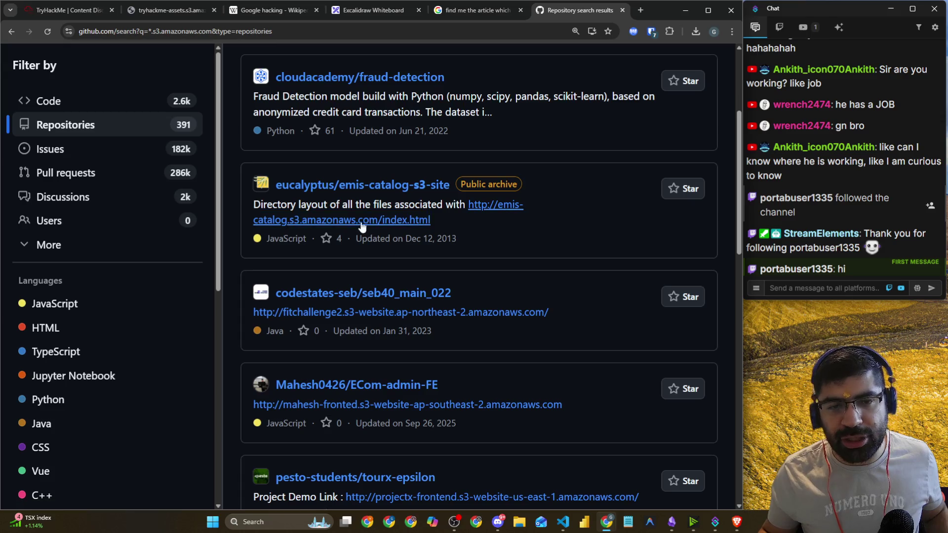
- Open the emis-catalog bucket page, select its hijacked proof-of-concept message, and go back
{"action": "left_click", "coordinate": [303, 222]}
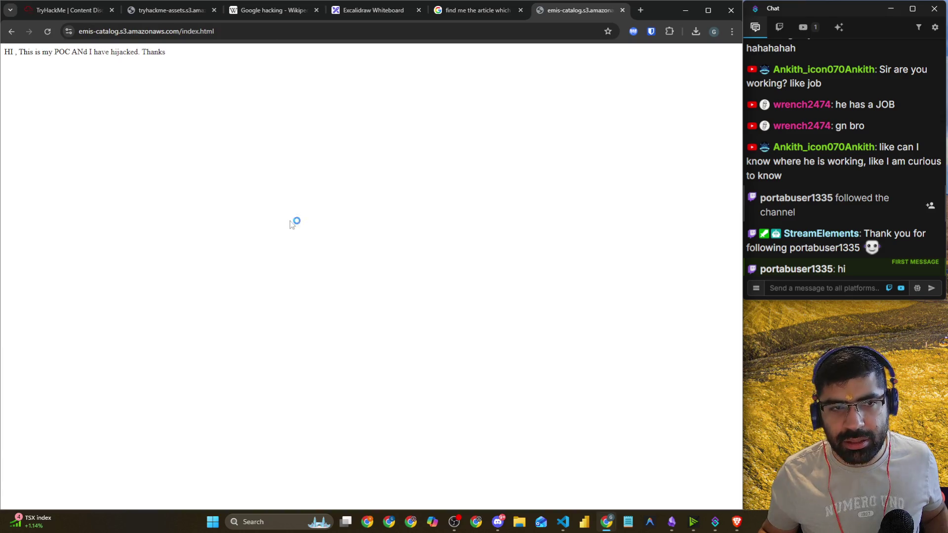
{"action": "left_click_drag", "start_coordinate": [10, 53], "coordinate": [164, 61]}
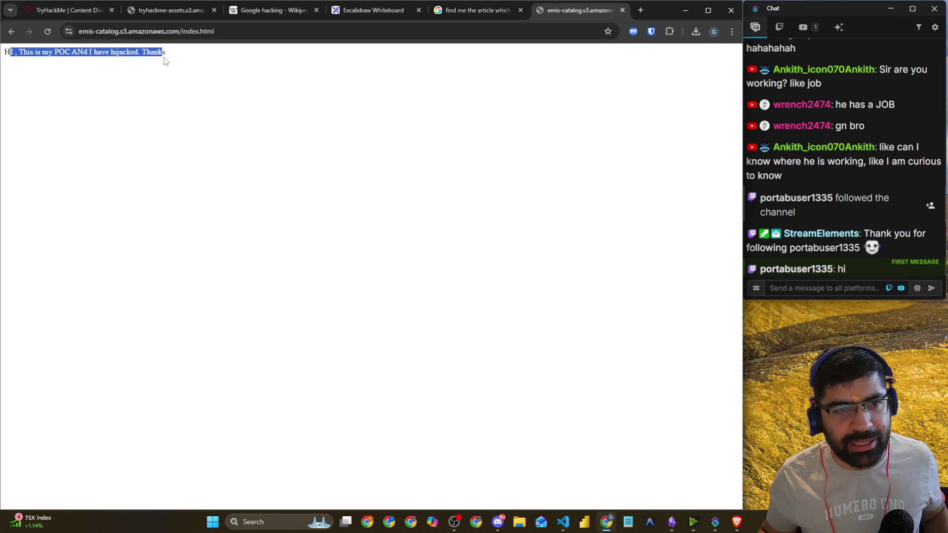
{"action": "left_click", "coordinate": [16, 33]}
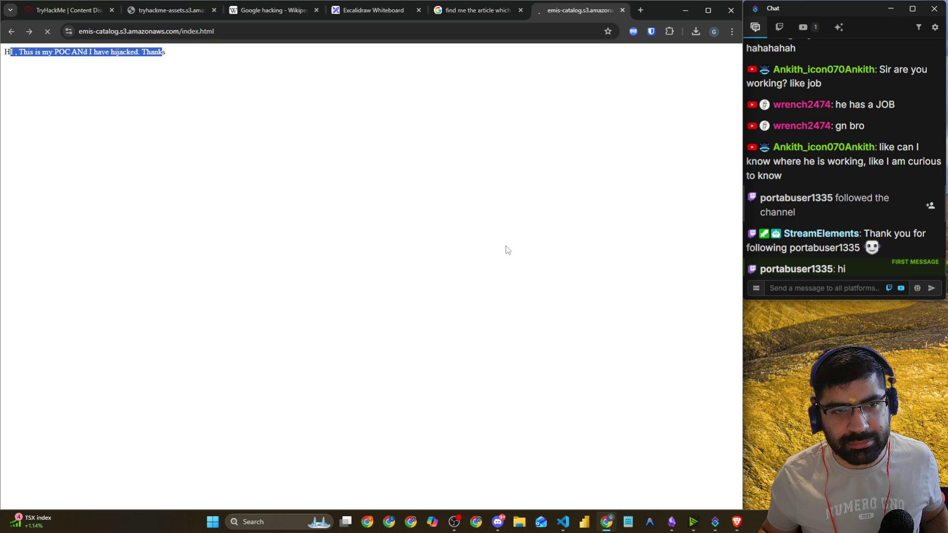
{"action": "scroll", "coordinate": [404, 271], "scroll_direction": "down", "scroll_amount": 1}
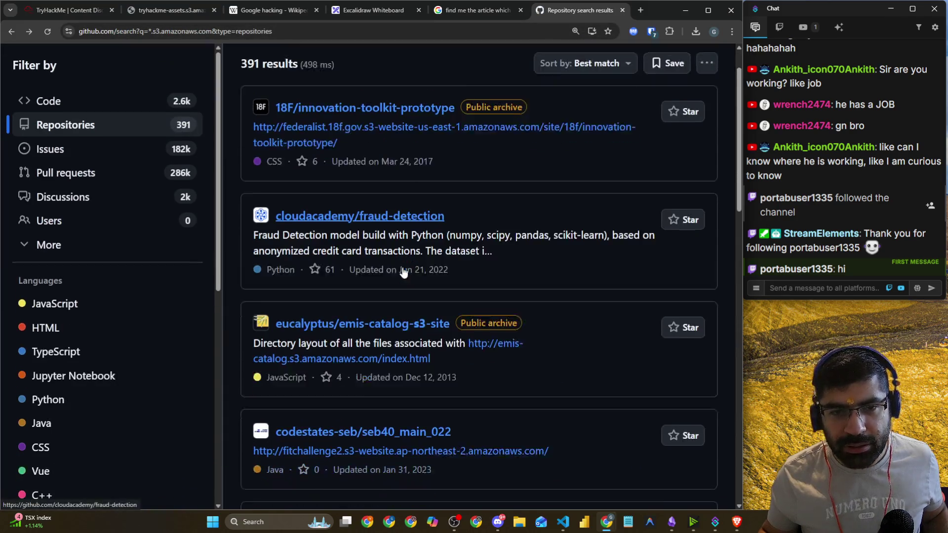
{"action": "scroll", "coordinate": [405, 262], "scroll_direction": "down", "scroll_amount": 1}
{"action": "scroll", "coordinate": [405, 263], "scroll_direction": "down", "scroll_amount": 1}
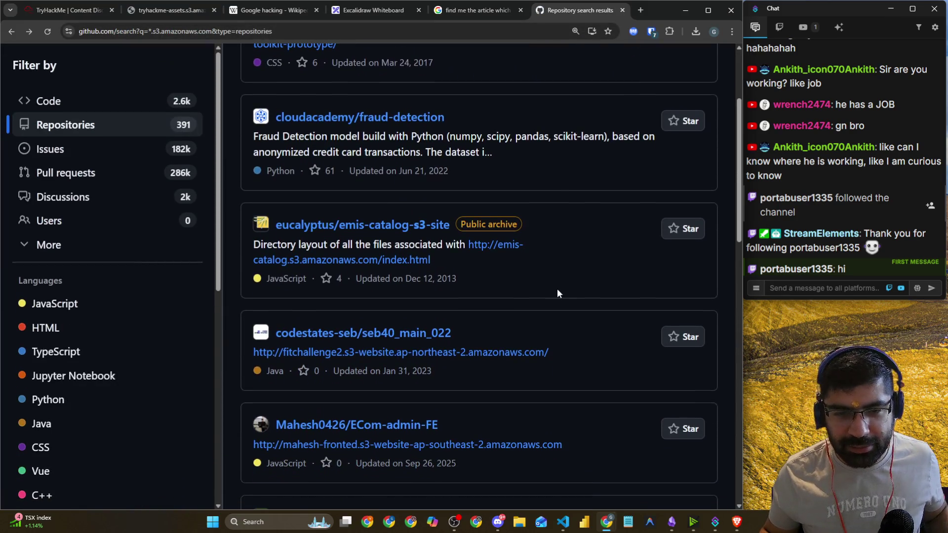
- Inspect the archived eucalyptus/emis-catalog-s3-site repository, then return to the TryHackMe S3 Buckets task
{"action": "left_click", "coordinate": [356, 228]}
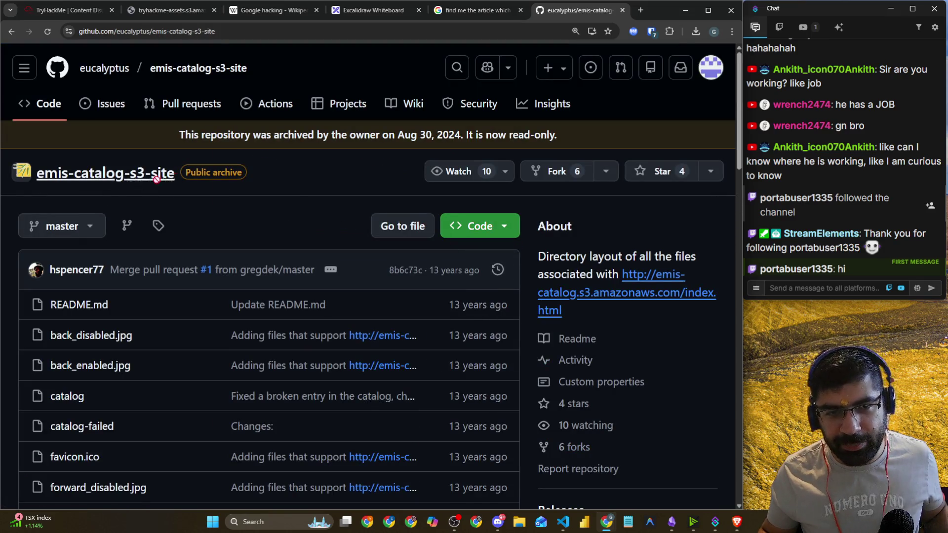
{"action": "left_click_drag", "start_coordinate": [260, 136], "coordinate": [568, 136]}
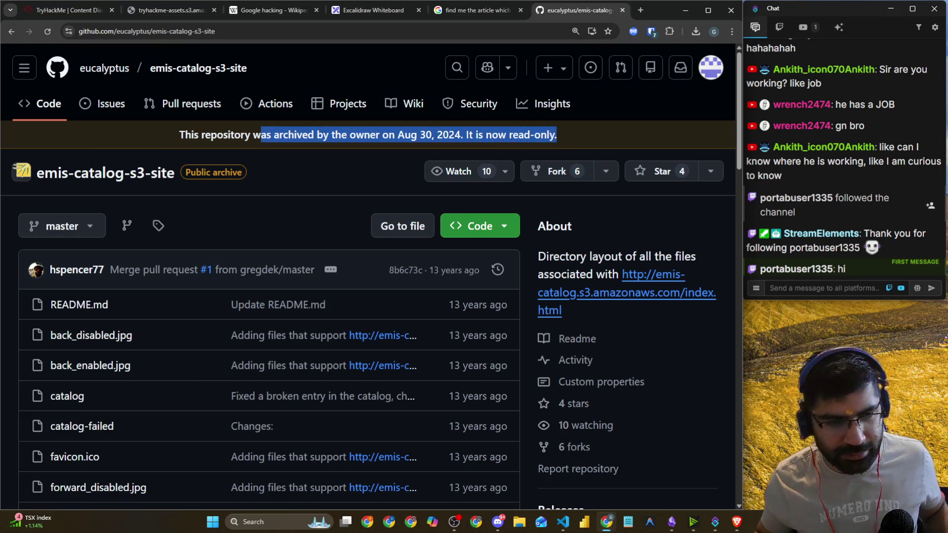
{"action": "left_click", "coordinate": [20, 29]}
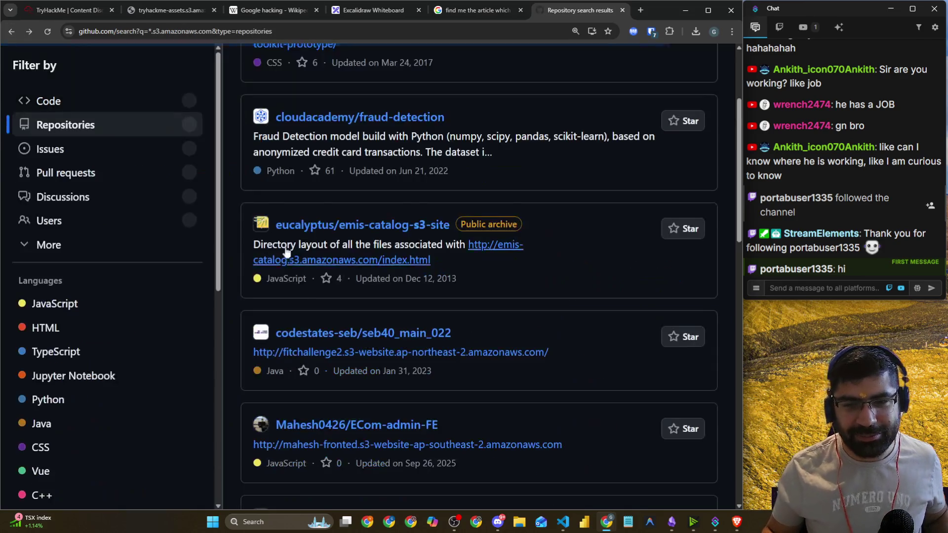
{"action": "scroll", "coordinate": [283, 242], "scroll_direction": "down", "scroll_amount": 4}
{"action": "scroll", "coordinate": [281, 242], "scroll_direction": "down", "scroll_amount": 1}
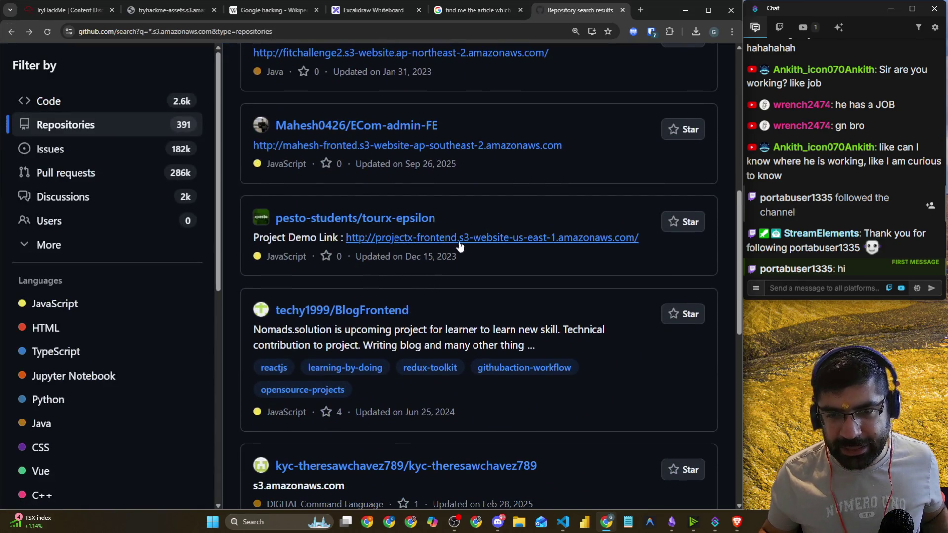
{"action": "scroll", "coordinate": [381, 284], "scroll_direction": "down", "scroll_amount": 2}
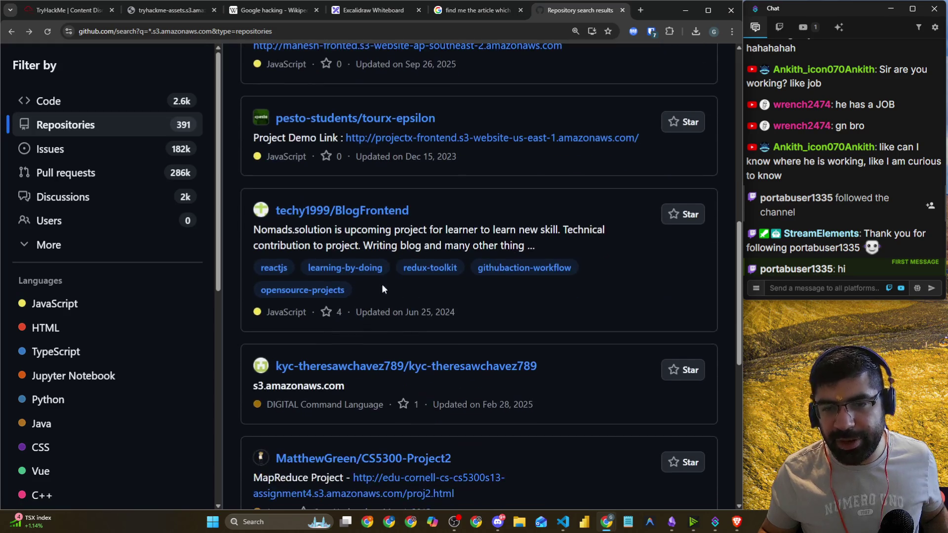
{"action": "scroll", "coordinate": [386, 314], "scroll_direction": "down", "scroll_amount": 3}
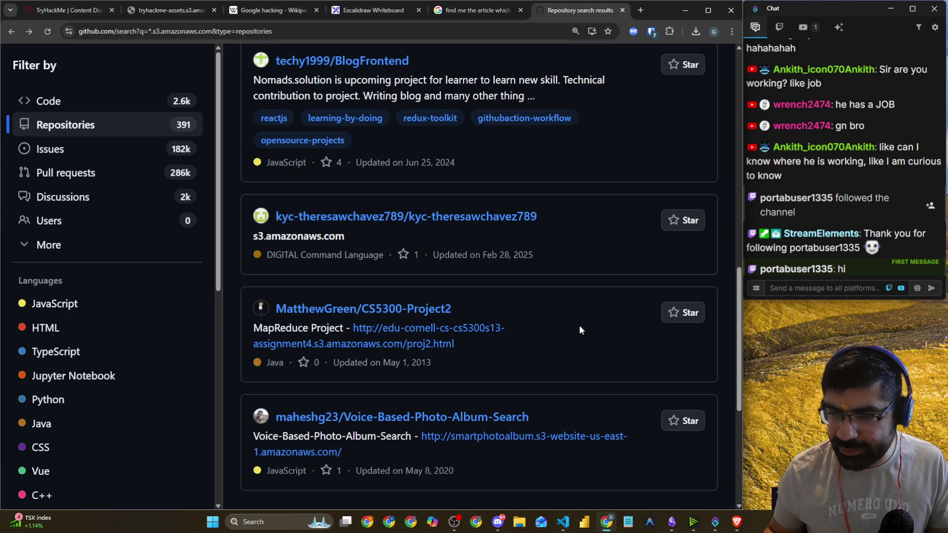
{"action": "left_click", "coordinate": [86, 16]}
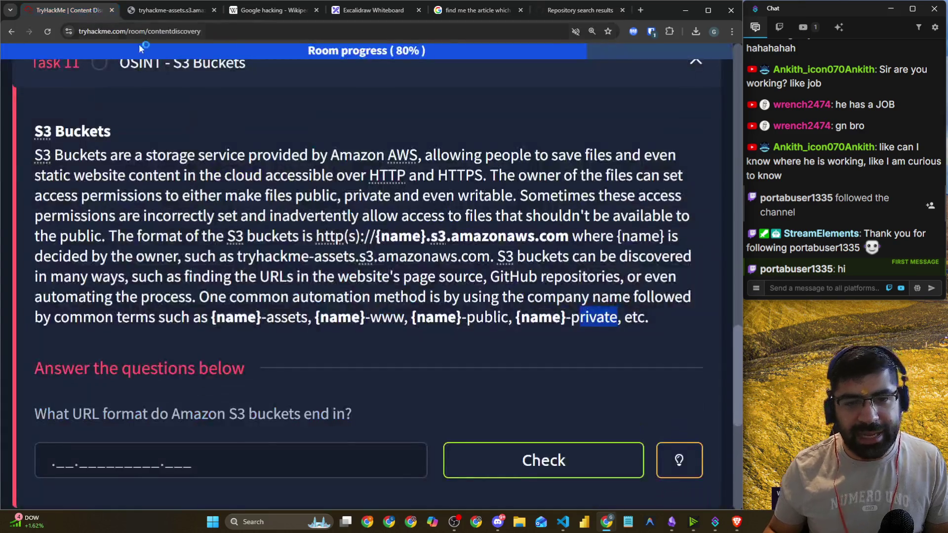
- Answer the S3 URL-format question with .s3.amazonaws.com, then go back to GitHub's address bar
{"action": "scroll", "coordinate": [424, 226], "scroll_direction": "down", "scroll_amount": 3}
{"action": "left_click_drag", "start_coordinate": [73, 265], "coordinate": [307, 277]}
{"action": "left_click", "coordinate": [292, 297]}
{"action": "left_click", "coordinate": [293, 319]}
{"action": "type", "text": ".s3."}
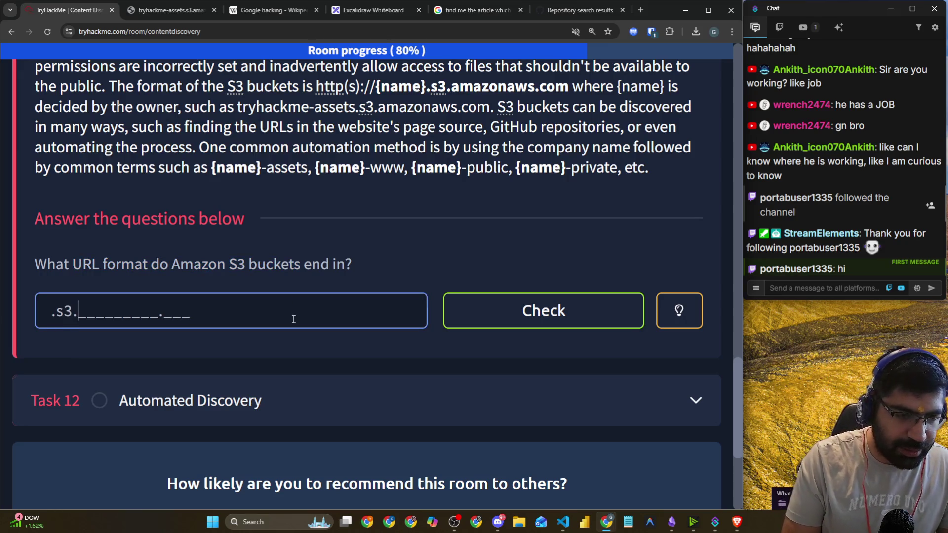
{"action": "type", "text": "am"}
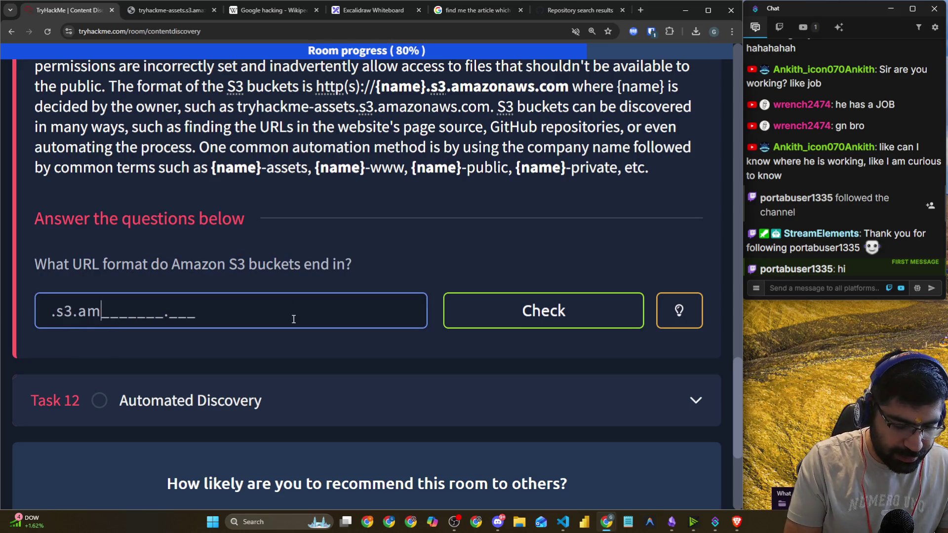
{"action": "type", "text": "azonaws."}
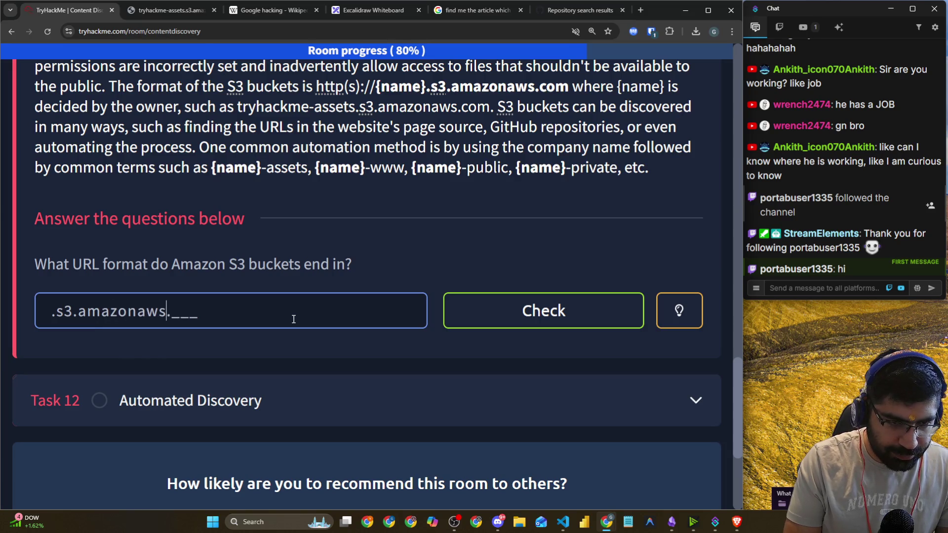
{"action": "type", "text": "com"}
{"action": "key", "text": "Return"}
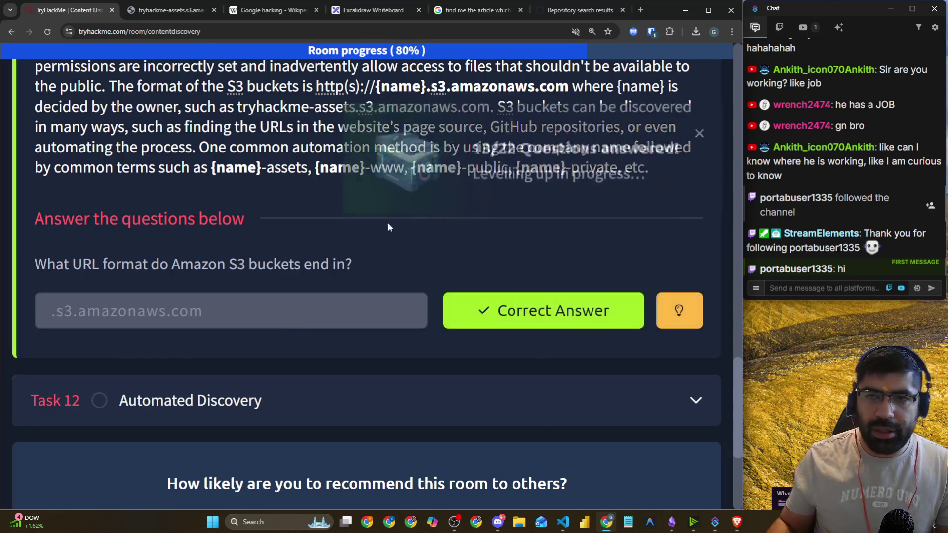
{"action": "left_click", "coordinate": [607, 4]}
{"action": "left_click", "coordinate": [533, 31]}
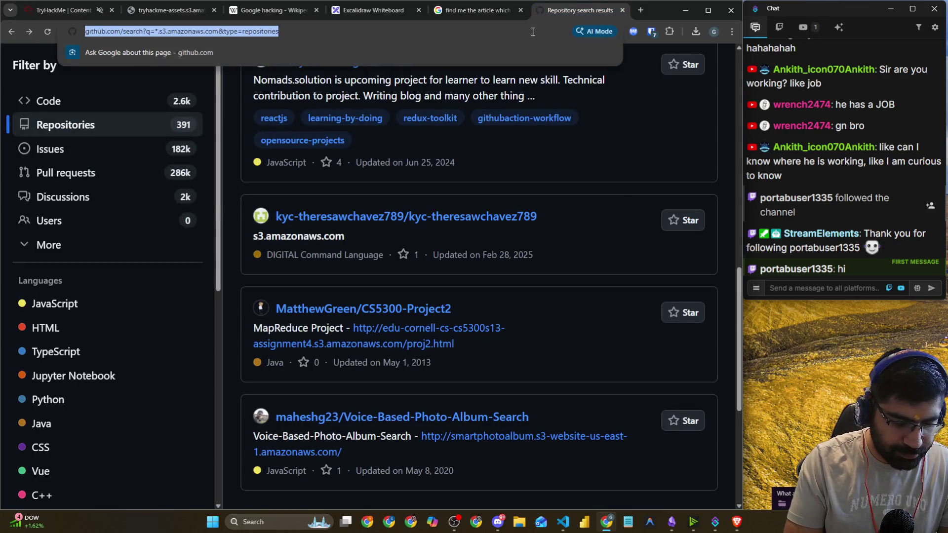
- Search Google for a tweet on S3, Azure blob storage and GCP and how to use google dorking
{"action": "type", "text": "tweet on "}
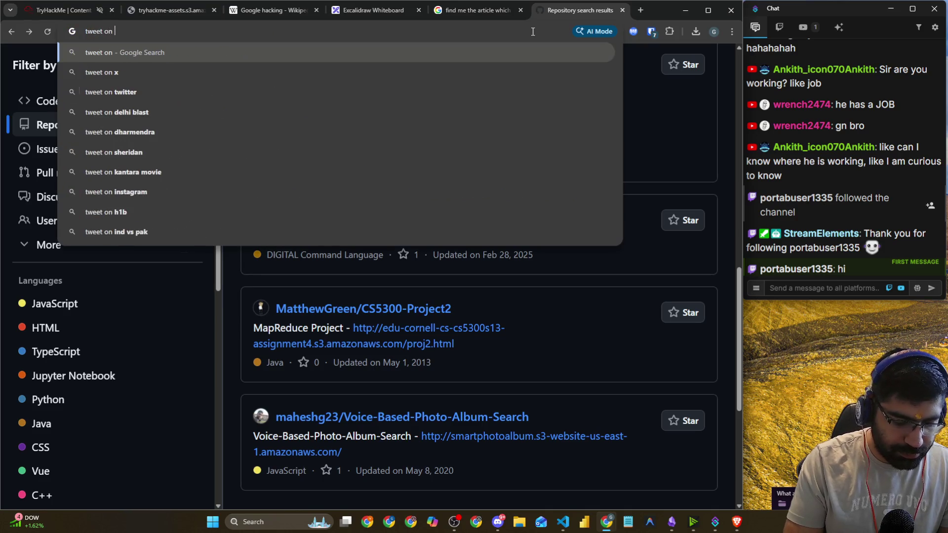
{"action": "type", "text": "x.comn ab"}
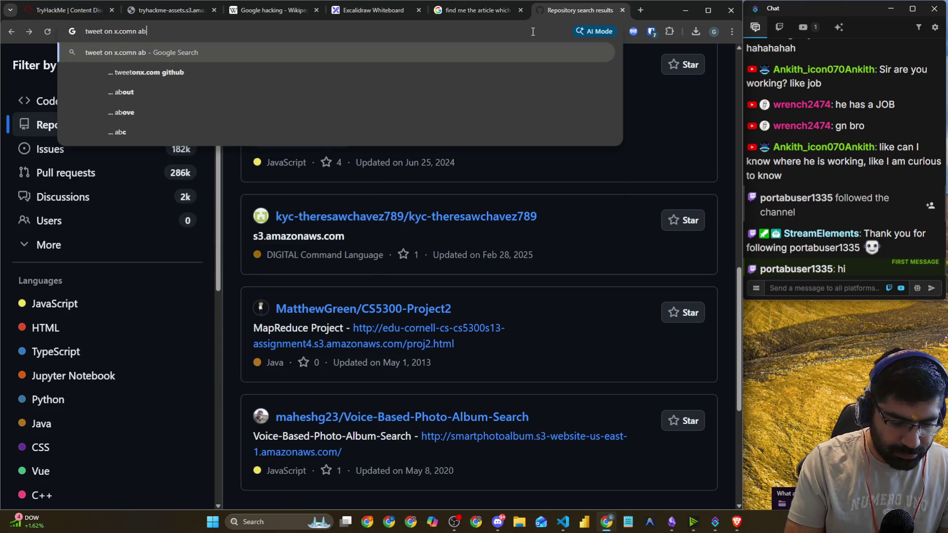
{"action": "type", "text": "out "}
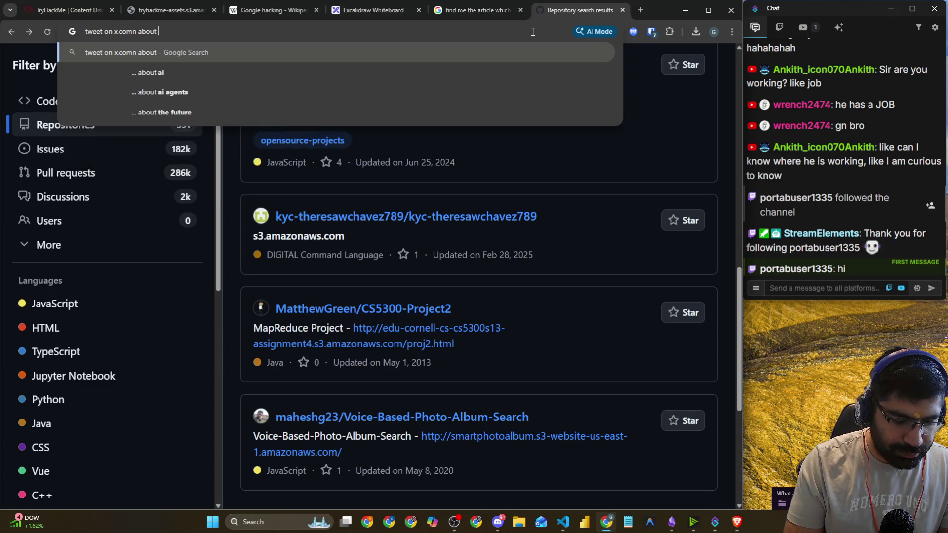
{"action": "type", "text": "s3."}
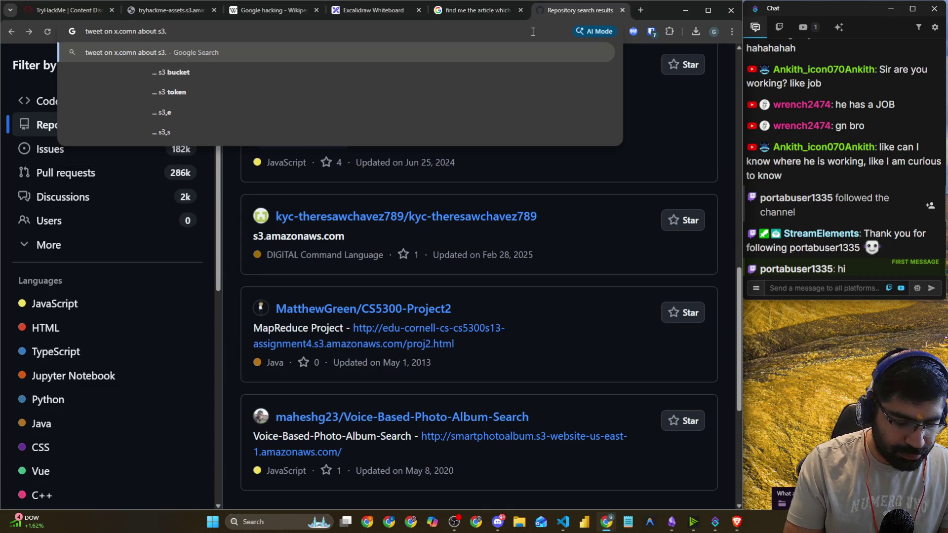
{"action": "type", "text": " azure blob storag"}
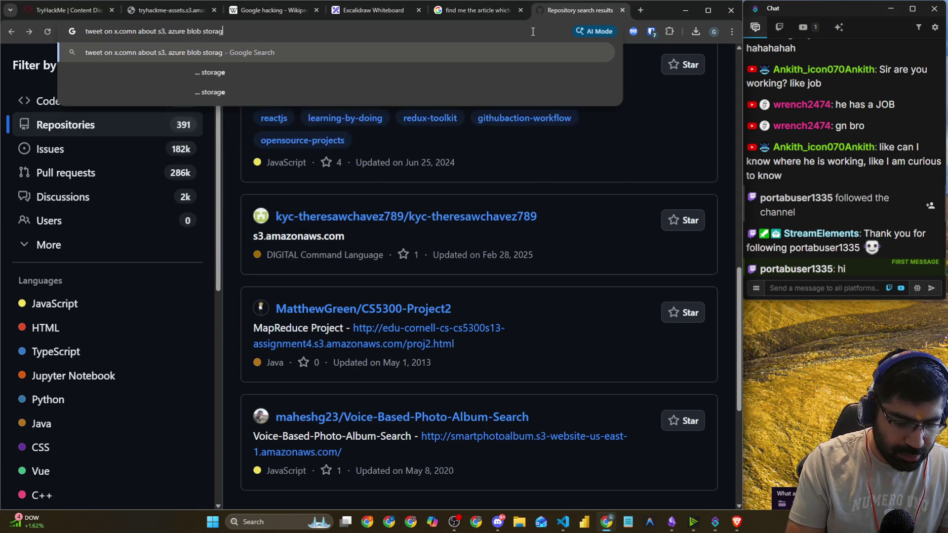
{"action": "type", "text": "e and gcp and how to find"}
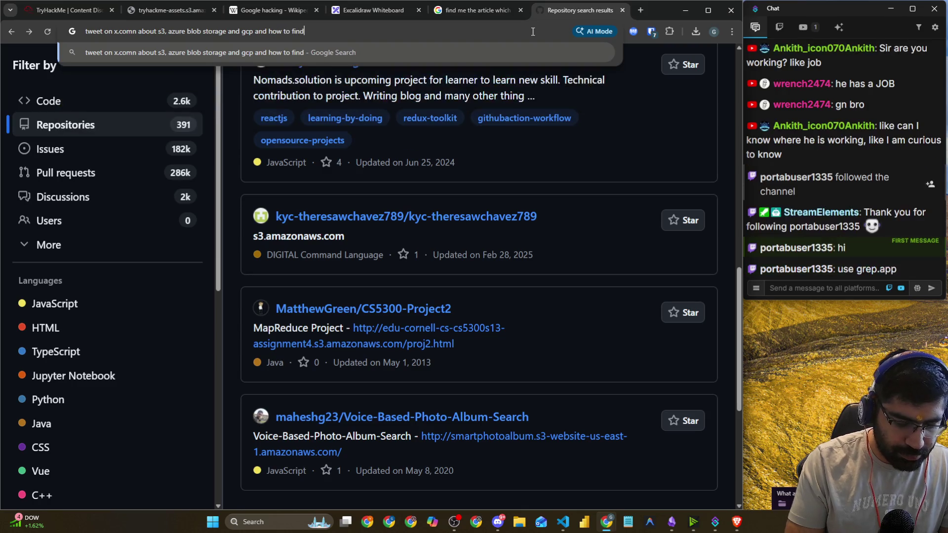
{"action": "key", "text": "BackSpace"}
{"action": "key", "text": "BackSpace"}
{"action": "key", "text": "BackSpace"}
{"action": "key", "text": "BackSpace"}
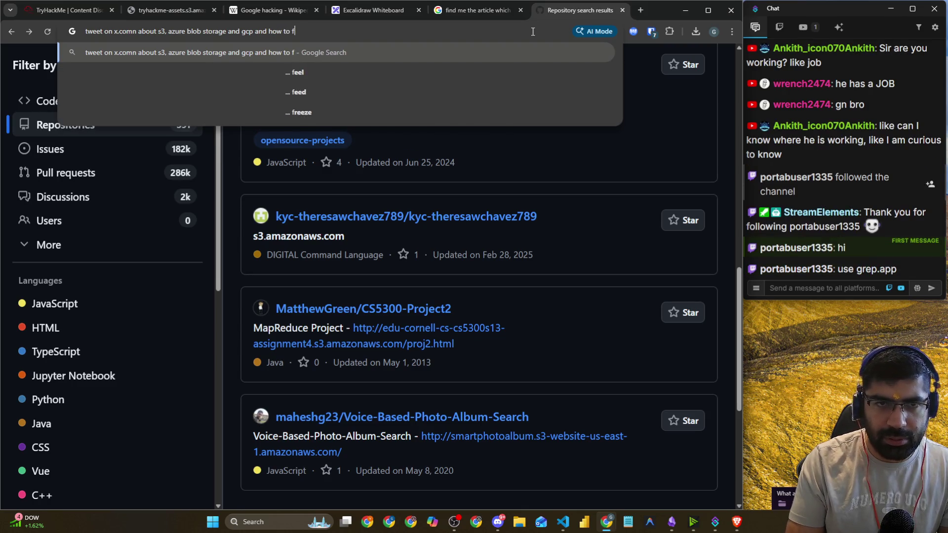
{"action": "type", "text": "usin"}
{"action": "key", "text": "BackSpace"}
{"action": "key", "text": "BackSpace"}
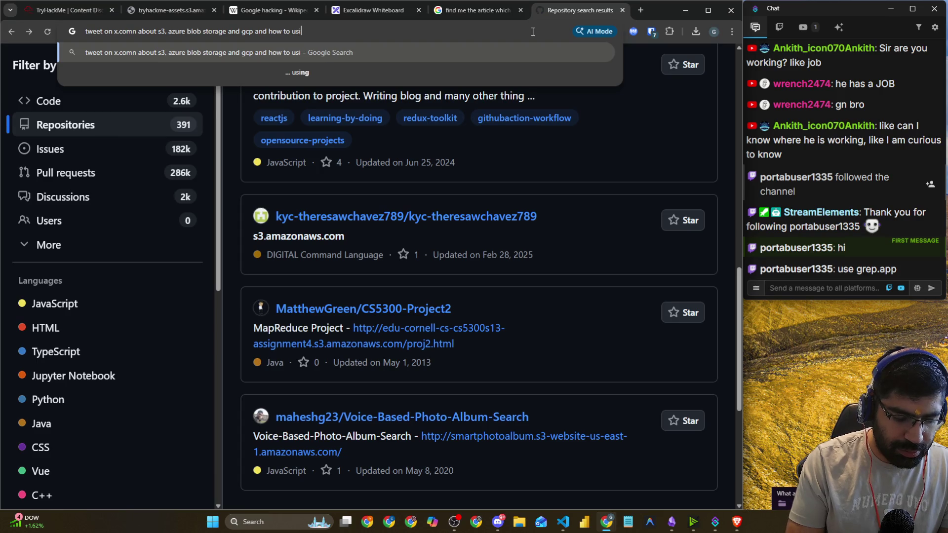
{"action": "type", "text": "e g"}
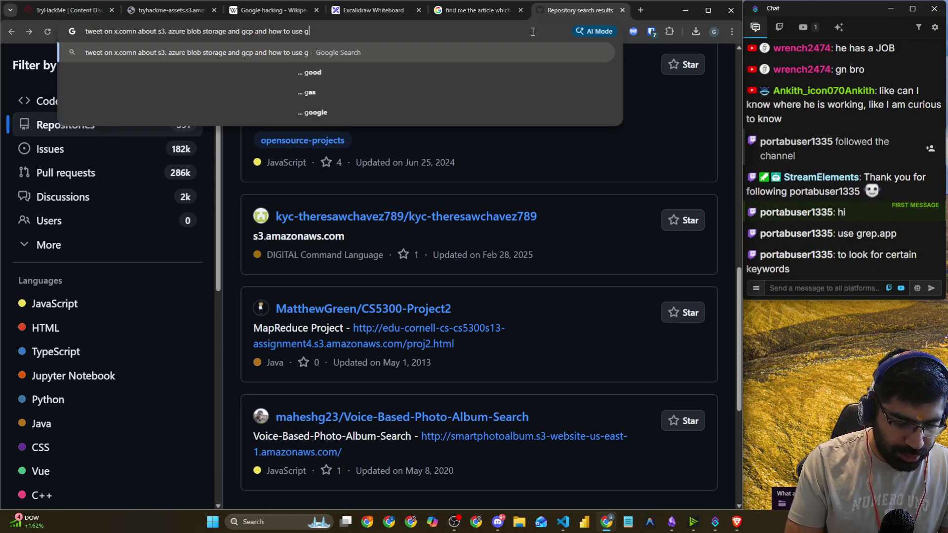
{"action": "type", "text": "oogle dorking"}
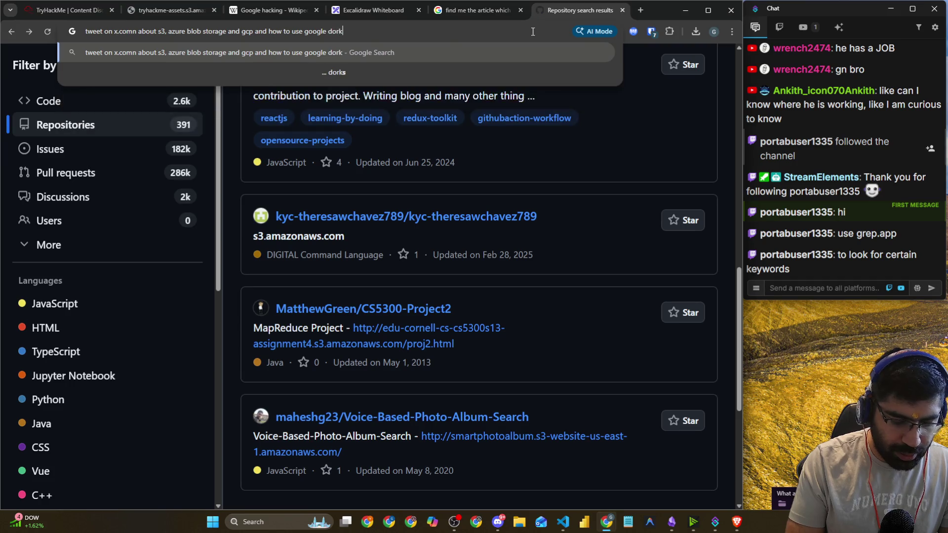
{"action": "key", "text": "Return"}
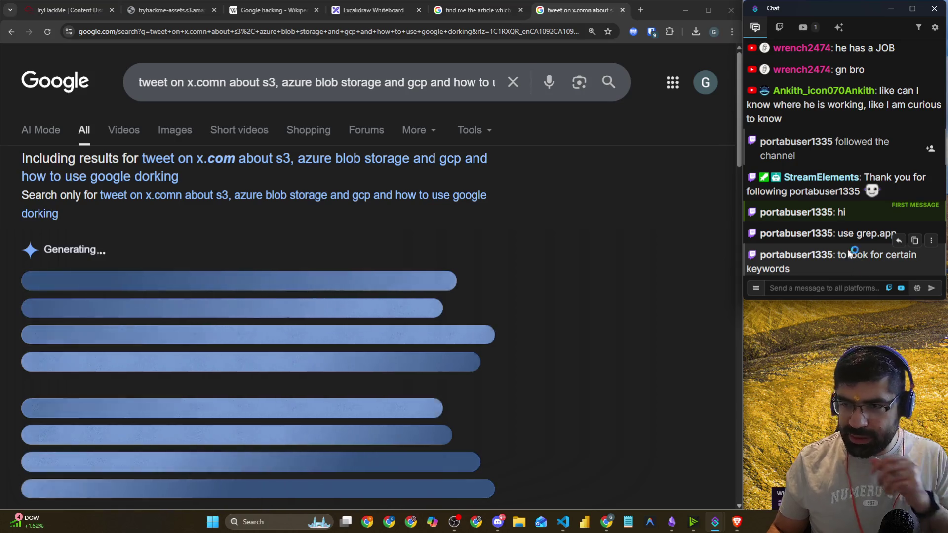
- Copy the grep.app suggestion from chat and search 'use grep.app' in a new tab
{"action": "left_click_drag", "start_coordinate": [839, 234], "coordinate": [899, 233]}
{"action": "key", "text": "ctrl+c"}
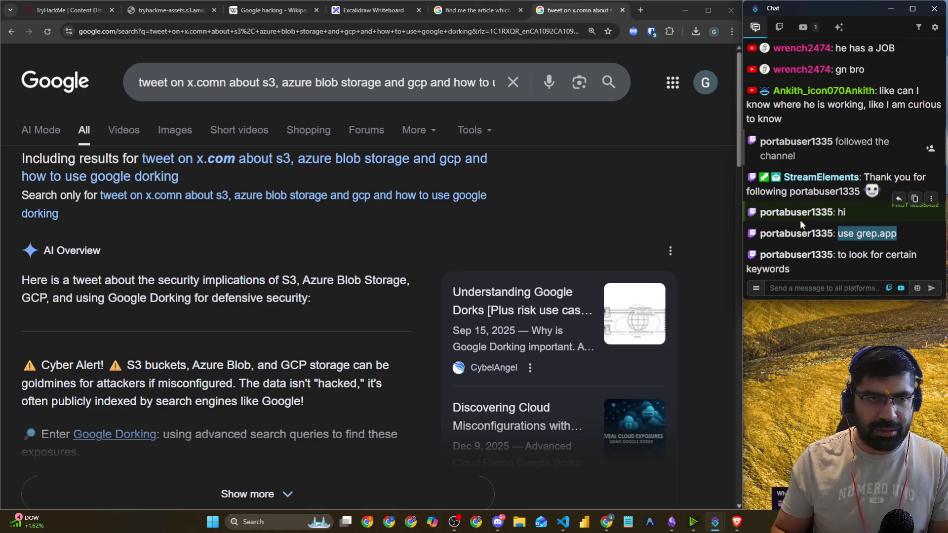
{"action": "left_click", "coordinate": [640, 11]}
{"action": "key", "text": "ctrl+v"}
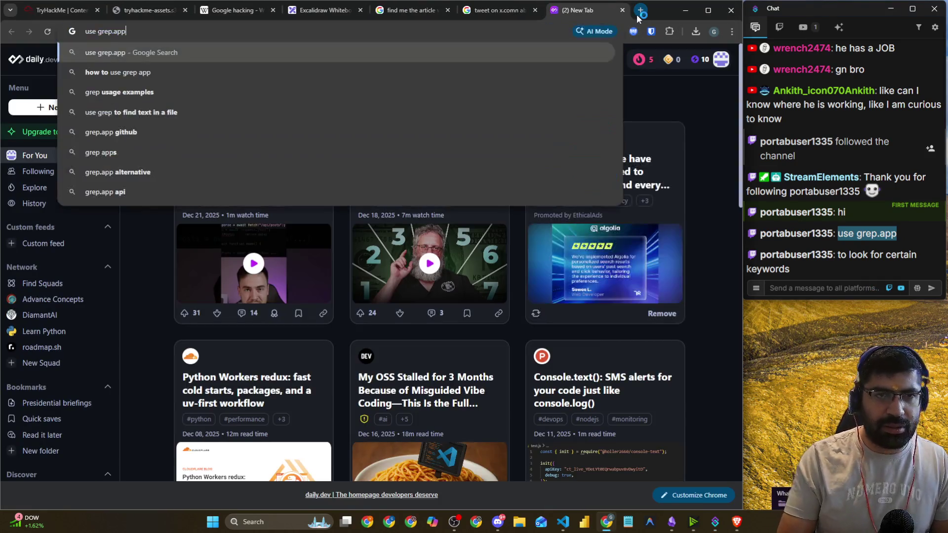
{"action": "key", "text": "Return"}
{"action": "left_click", "coordinate": [506, 15]}
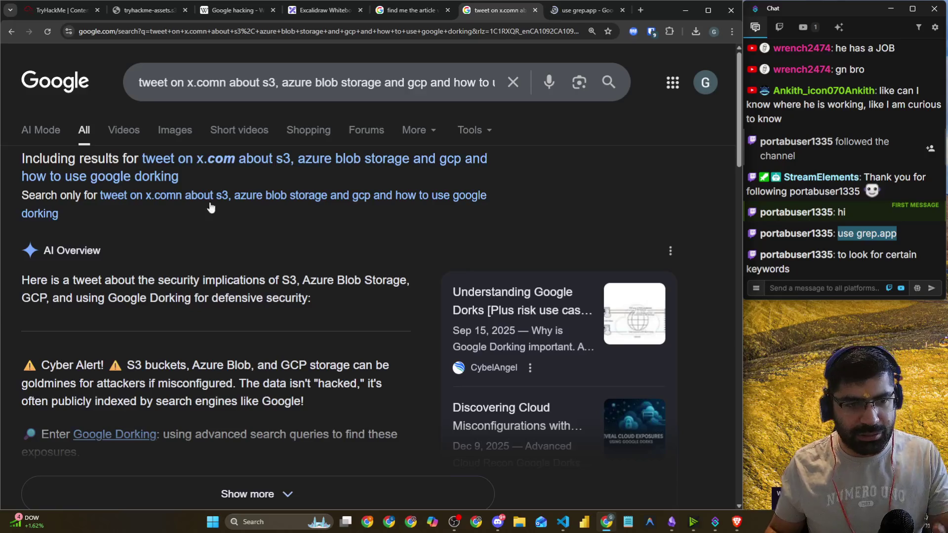
- Expand the AI overview's S3, Azure and GCP dorks and open Intigriti's X post on them
{"action": "scroll", "coordinate": [208, 217], "scroll_direction": "down", "scroll_amount": 5}
{"action": "left_click", "coordinate": [213, 241]}
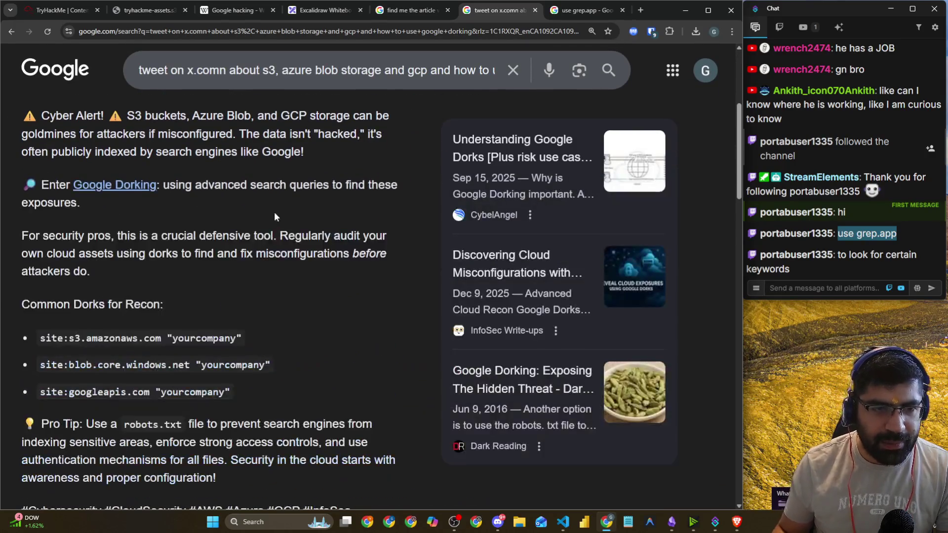
{"action": "scroll", "coordinate": [274, 212], "scroll_direction": "down", "scroll_amount": 4}
{"action": "left_click_drag", "start_coordinate": [110, 165], "coordinate": [230, 166]}
{"action": "left_click_drag", "start_coordinate": [95, 193], "coordinate": [169, 192]}
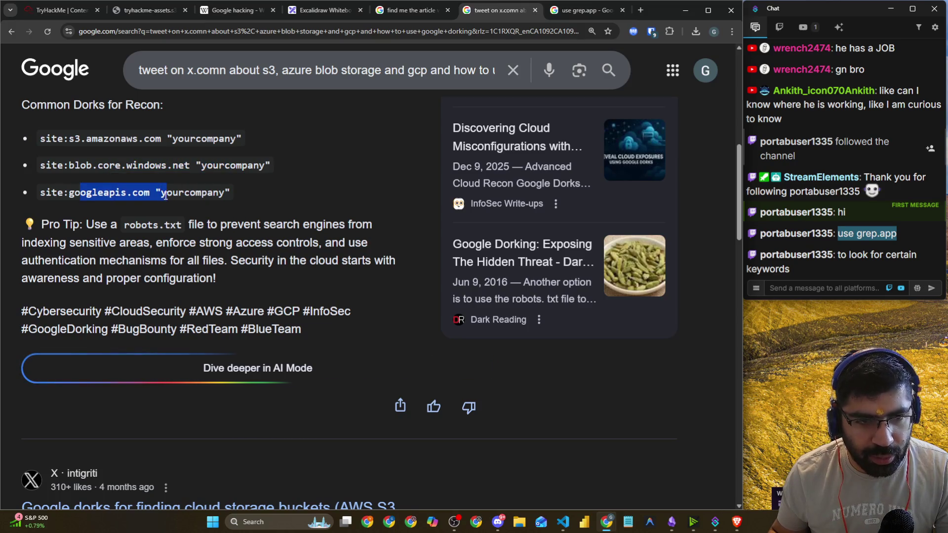
{"action": "scroll", "coordinate": [176, 221], "scroll_direction": "down", "scroll_amount": 6}
{"action": "left_click", "coordinate": [176, 218]}
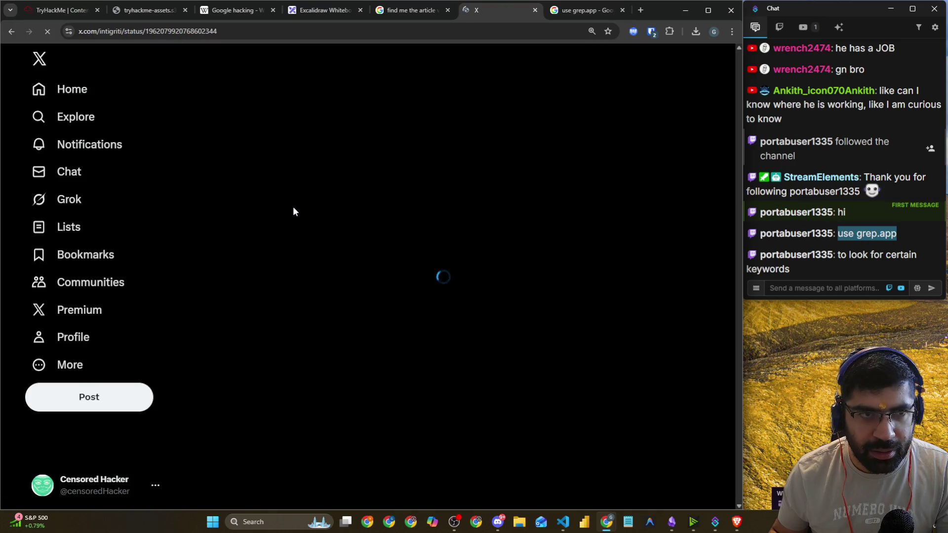
- View Intigriti's image of AWS S3, Cloudflare R2, Azure Blob and Firebase dorks, then return to Google
{"action": "left_click", "coordinate": [296, 207]}
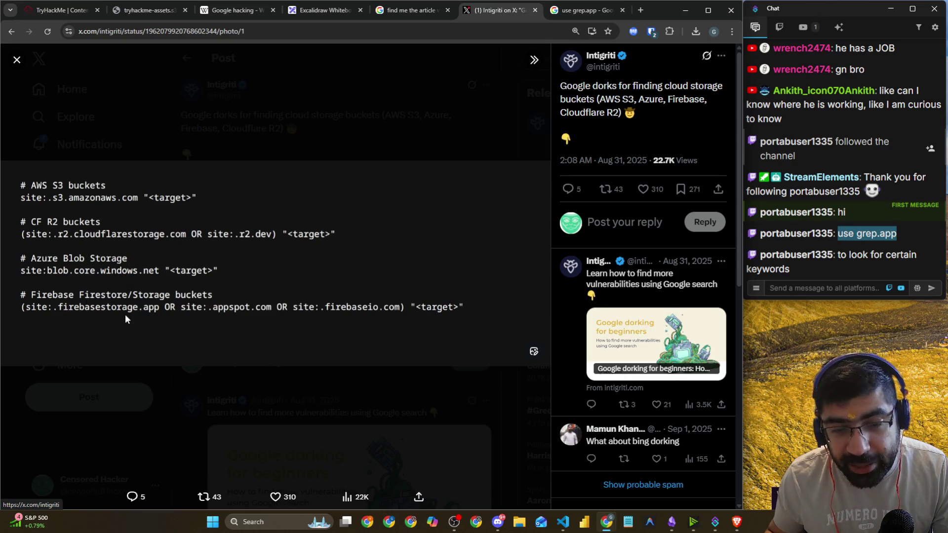
{"action": "left_click", "coordinate": [12, 31]}
{"action": "scroll", "coordinate": [222, 115], "scroll_direction": "down", "scroll_amount": 3}
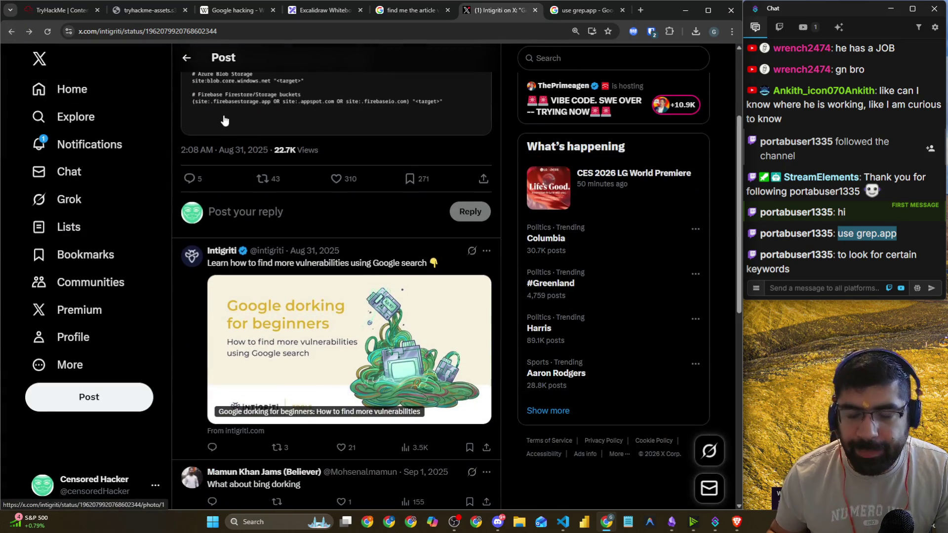
{"action": "left_click", "coordinate": [12, 31]}
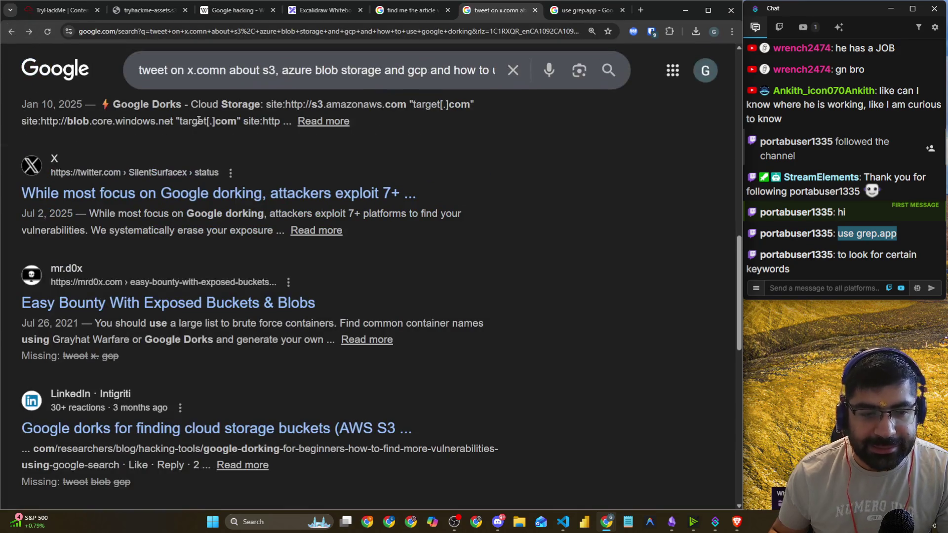
- Run the saved dork site:*.s3.amazonaws.com "netflix" financial from the search suggestions
{"action": "scroll", "coordinate": [199, 120], "scroll_direction": "down", "scroll_amount": 4}
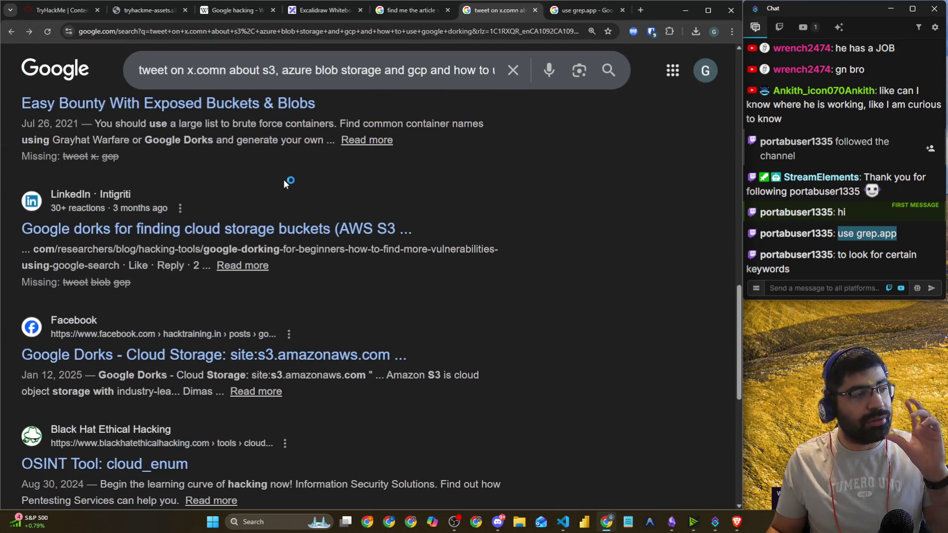
{"action": "triple_click", "coordinate": [207, 72]}
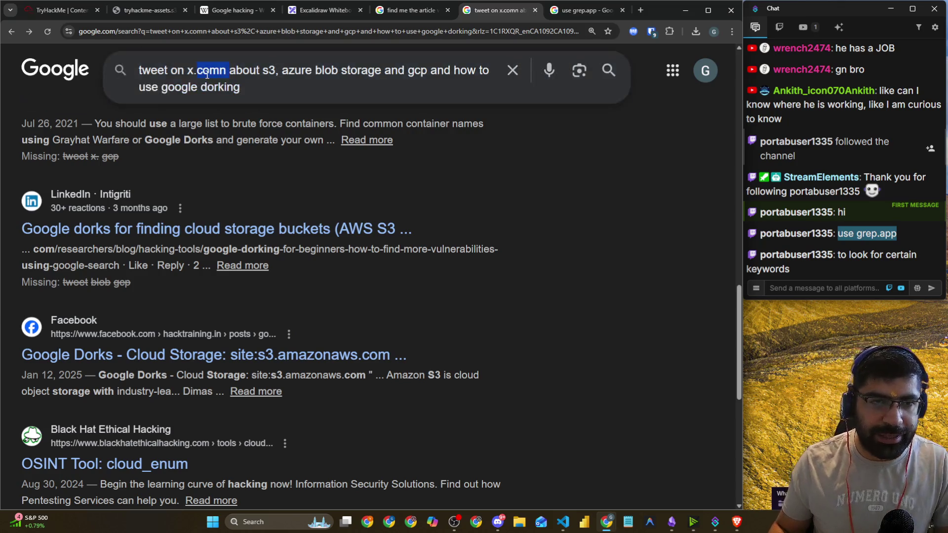
{"action": "type", "text": "site;"}
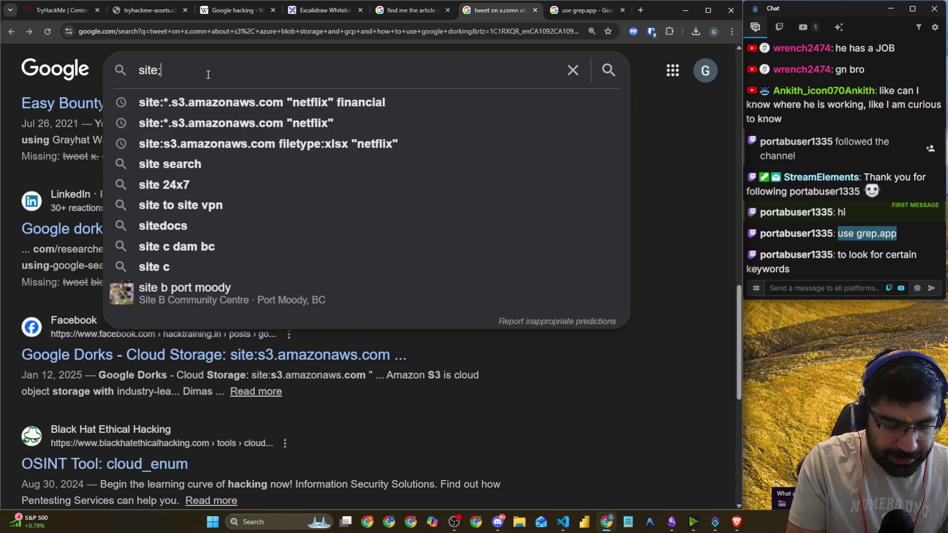
{"action": "key", "text": "BackSpace"}
{"action": "key", "text": "Down"}
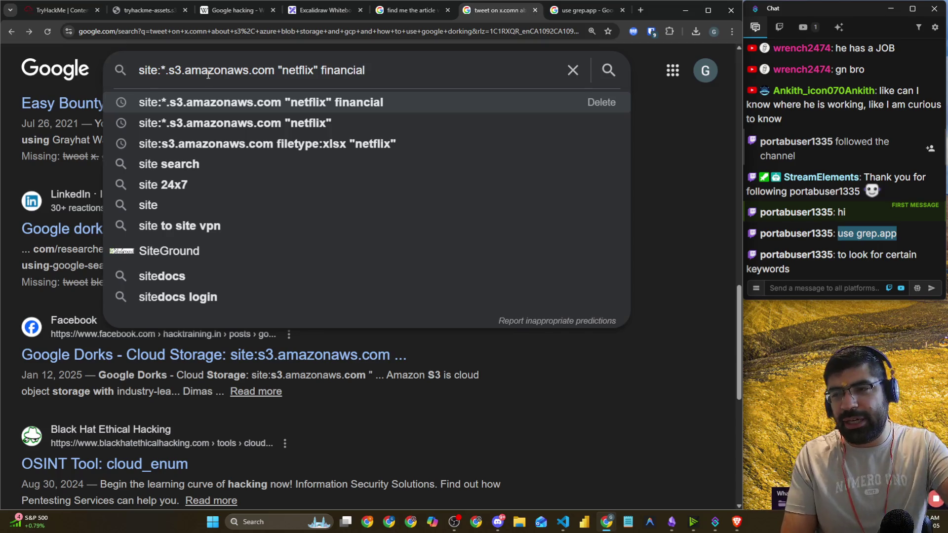
{"action": "key", "text": "Return"}
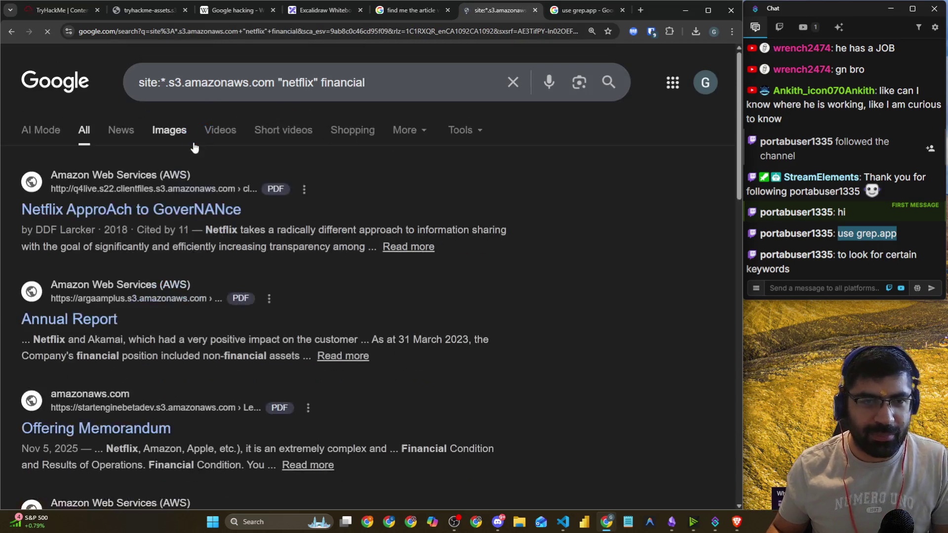
{"action": "left_click_drag", "start_coordinate": [168, 82], "coordinate": [364, 82]}
{"action": "double_click", "coordinate": [343, 82]}
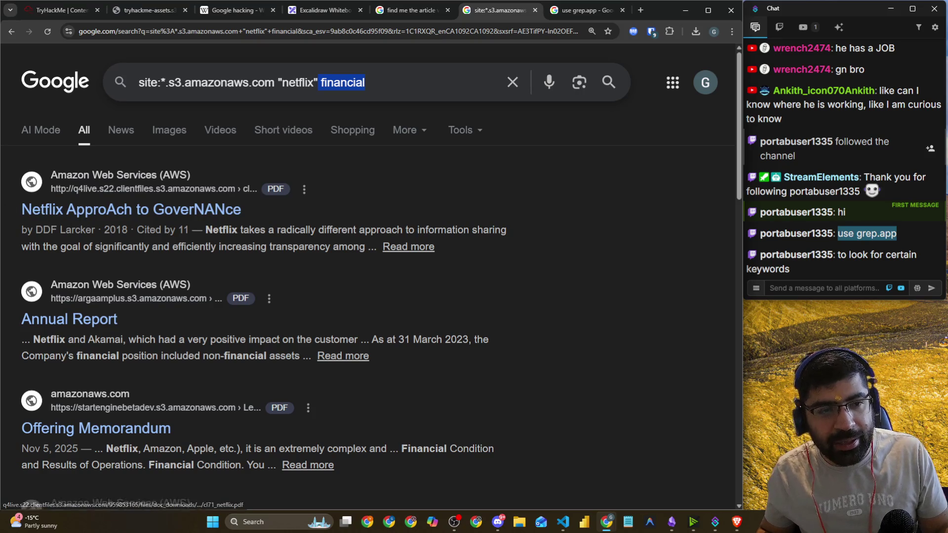
{"action": "left_click", "coordinate": [12, 212]}
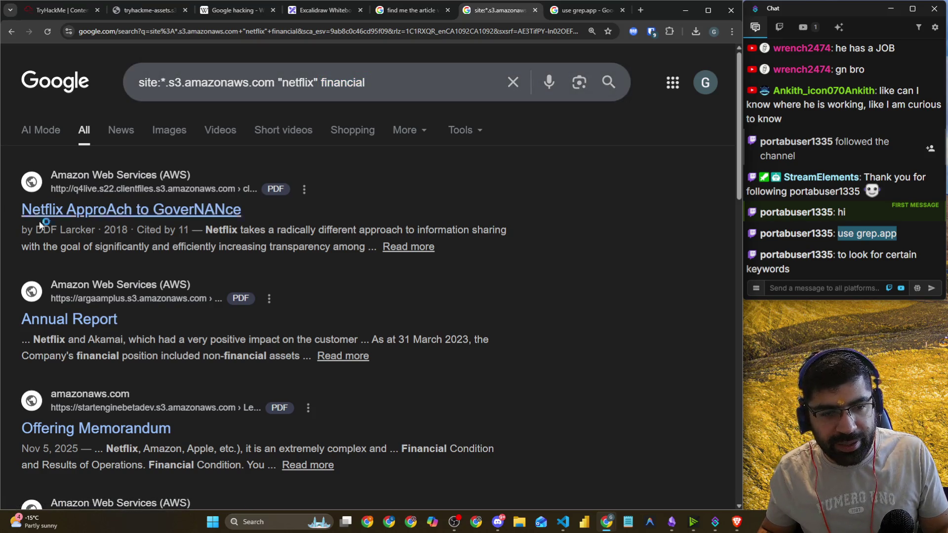
- Rerun the Netflix S3 dork with 2026 in place of financial
{"action": "scroll", "coordinate": [6, 218], "scroll_direction": "down", "scroll_amount": 3}
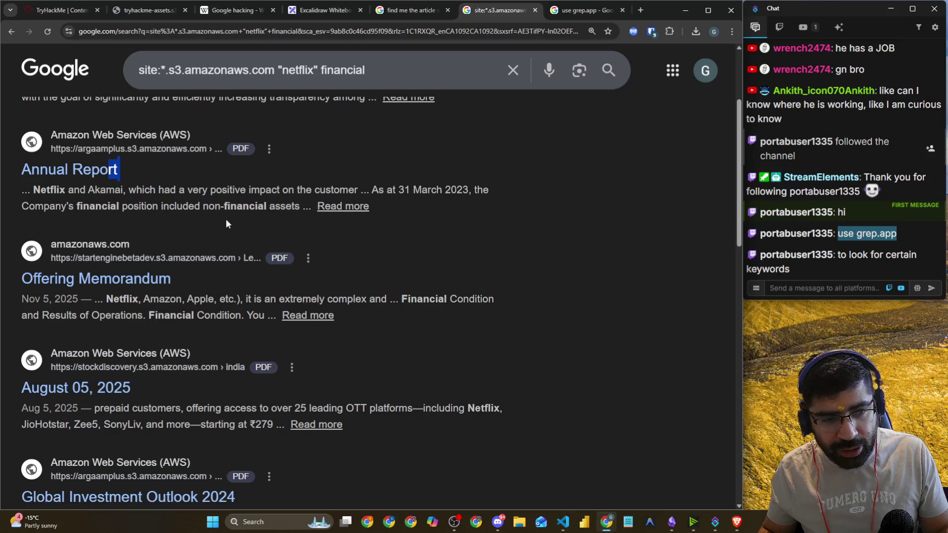
{"action": "double_click", "coordinate": [328, 71]}
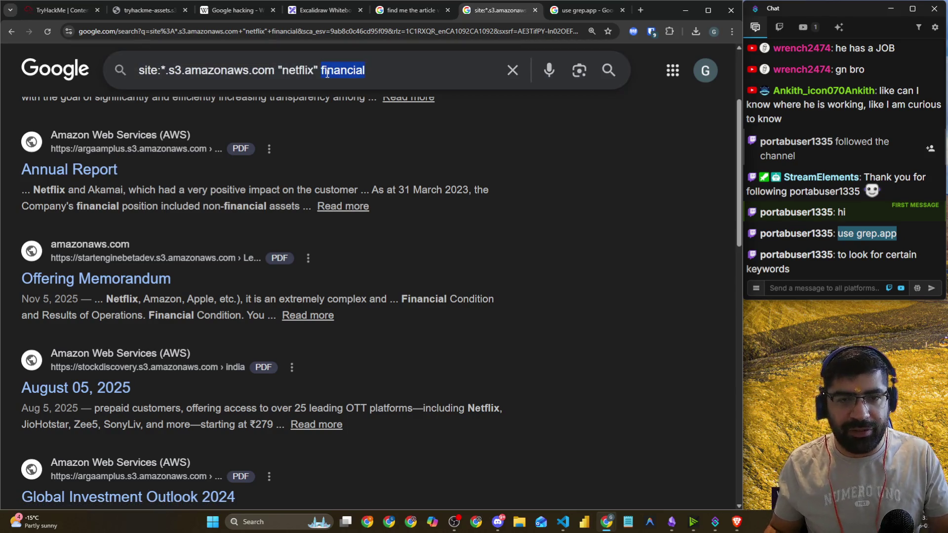
{"action": "type", "text": "2026"}
{"action": "key", "text": "Return"}
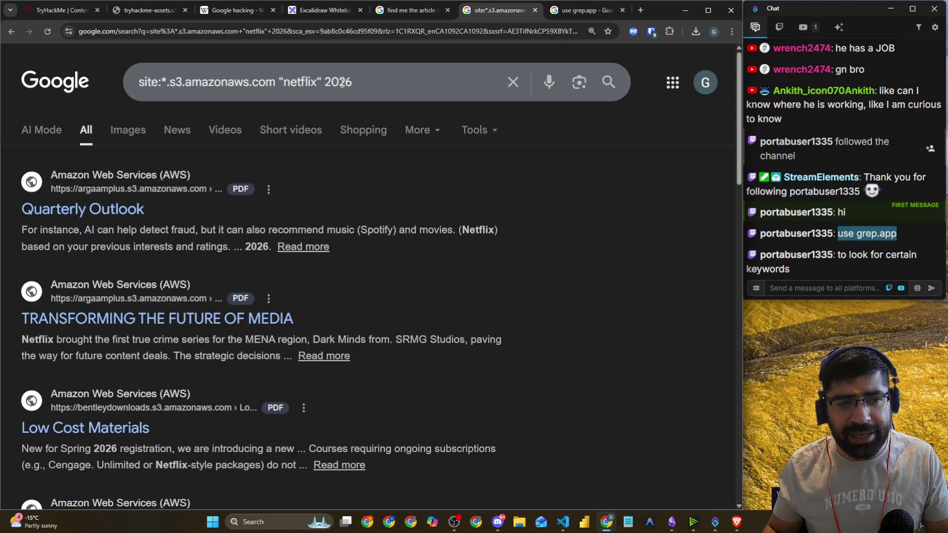
- Copy the Netflix S3 '2026' dork query and post it in the stream chat
{"action": "left_click_drag", "start_coordinate": [387, 91], "coordinate": [126, 91]}
{"action": "key", "text": "ctrl+c"}
{"action": "left_click", "coordinate": [792, 291]}
{"action": "key", "text": "ctrl+v"}
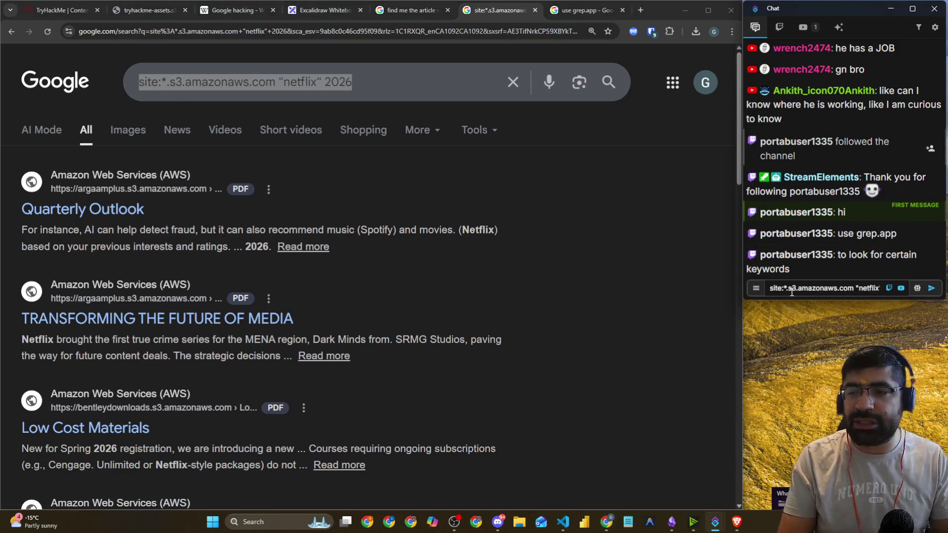
{"action": "key", "text": "Return"}
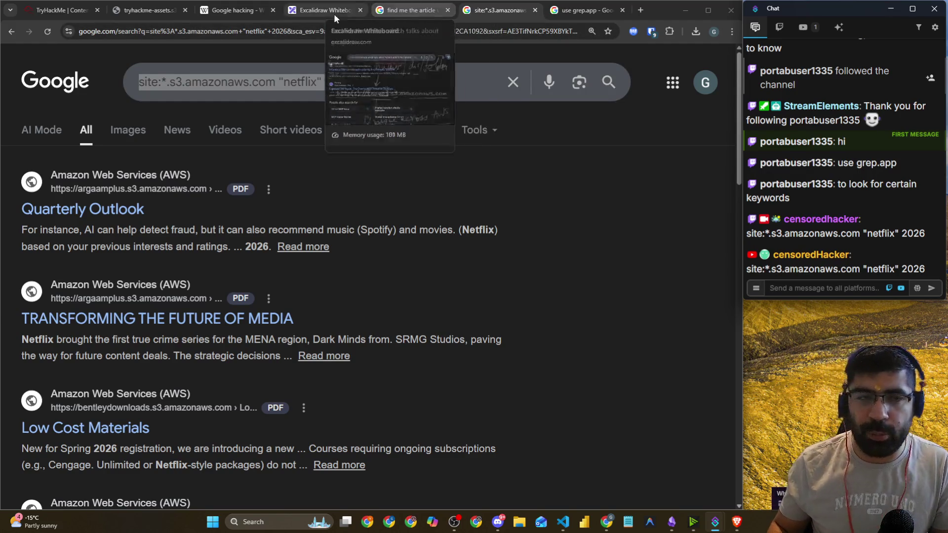
{"action": "left_click", "coordinate": [48, 10]}
- Expand Task 12 Automated Discovery in the Content Discovery room
{"action": "scroll", "coordinate": [166, 238], "scroll_direction": "down", "scroll_amount": 2}
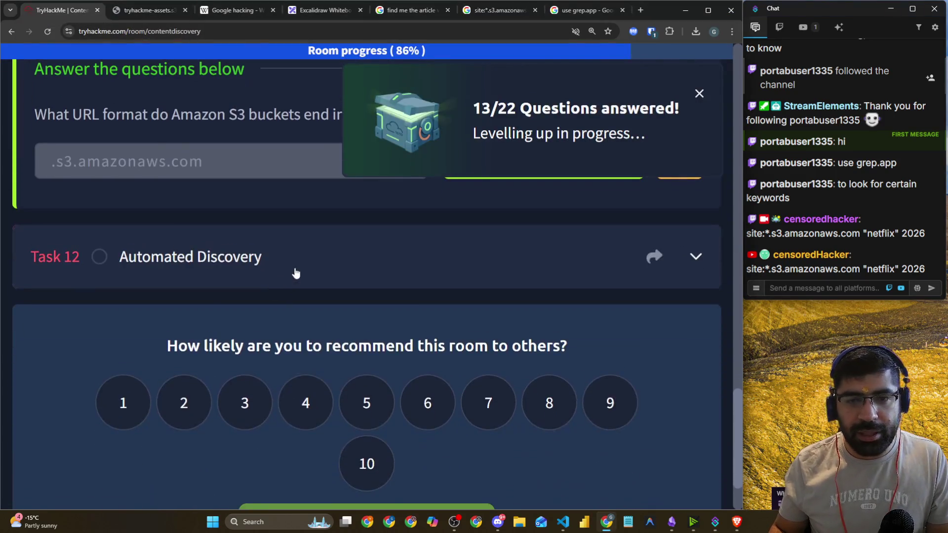
{"action": "left_click", "coordinate": [301, 269]}
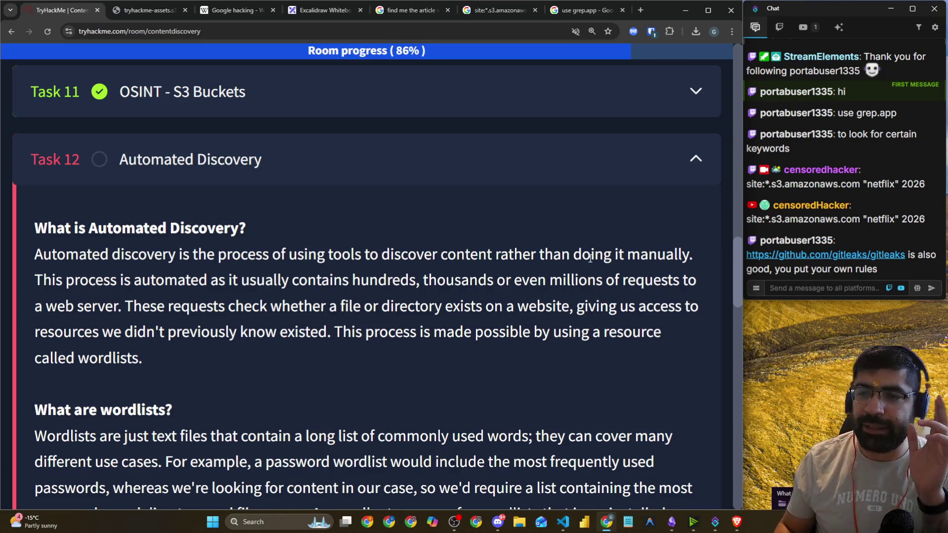
{"action": "left_click", "coordinate": [814, 290]}
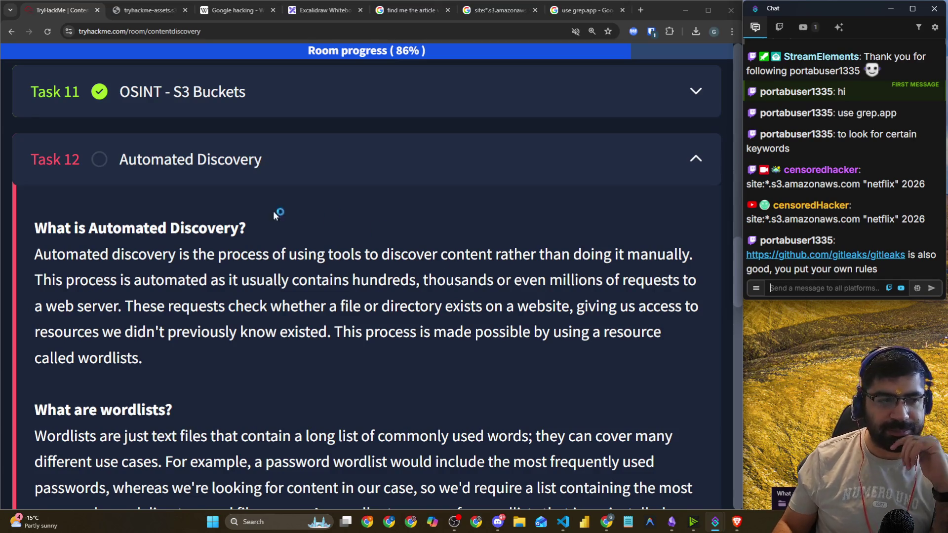
- Highlight the Automated Discovery definition, the wordlists explanation and the Gobuster command text
{"action": "scroll", "coordinate": [273, 211], "scroll_direction": "down", "scroll_amount": 2}
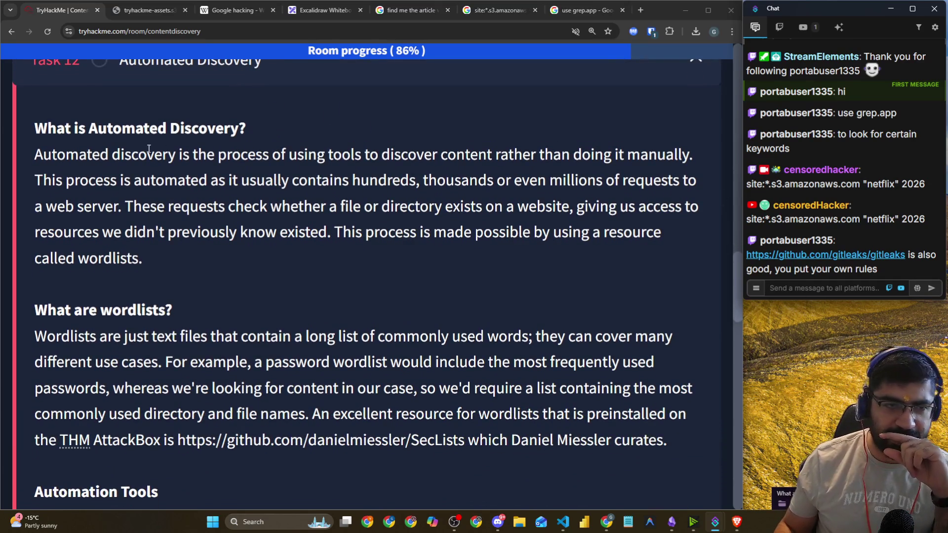
{"action": "left_click_drag", "start_coordinate": [27, 129], "coordinate": [251, 134]}
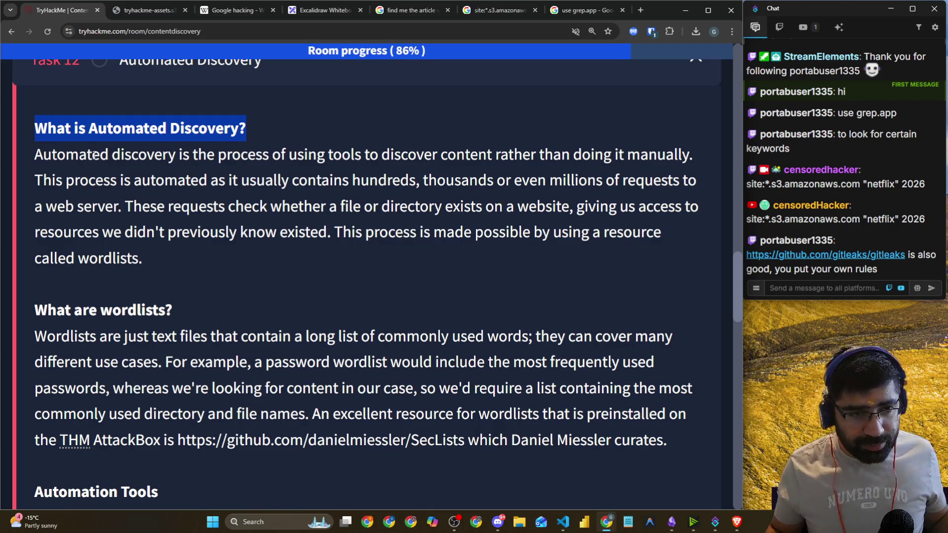
{"action": "left_click_drag", "start_coordinate": [36, 156], "coordinate": [682, 163]}
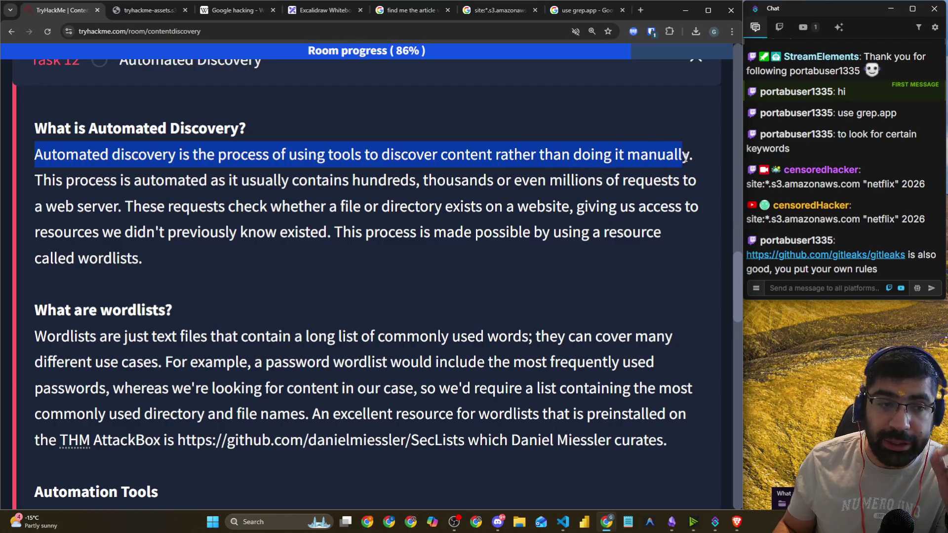
{"action": "left_click_drag", "start_coordinate": [51, 181], "coordinate": [704, 182]}
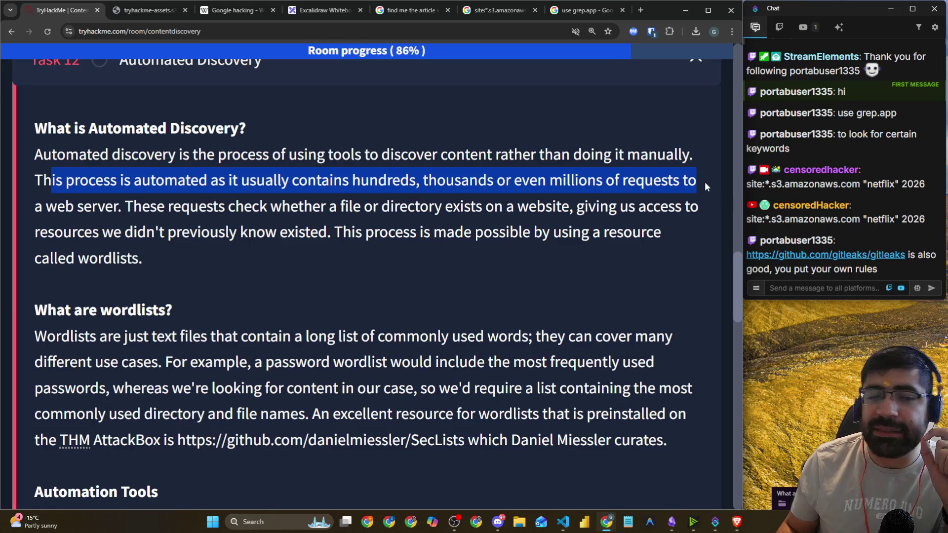
{"action": "mouse_move", "coordinate": [150, 206]}
{"action": "left_mouse_down"}
{"action": "mouse_move", "coordinate": [646, 207]}
{"action": "mouse_move", "coordinate": [693, 196]}
{"action": "left_mouse_up"}
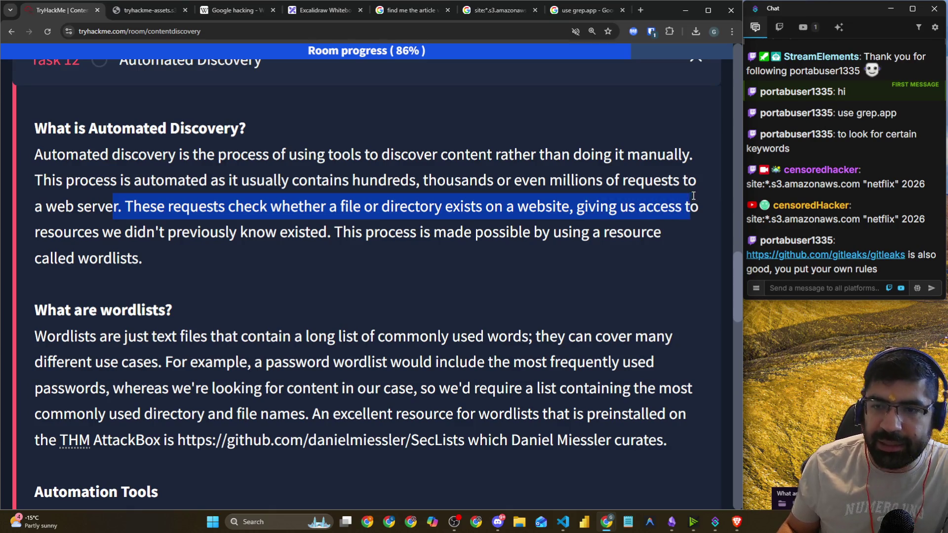
{"action": "left_click_drag", "start_coordinate": [65, 227], "coordinate": [662, 237]}
{"action": "left_click_drag", "start_coordinate": [79, 257], "coordinate": [122, 256]}
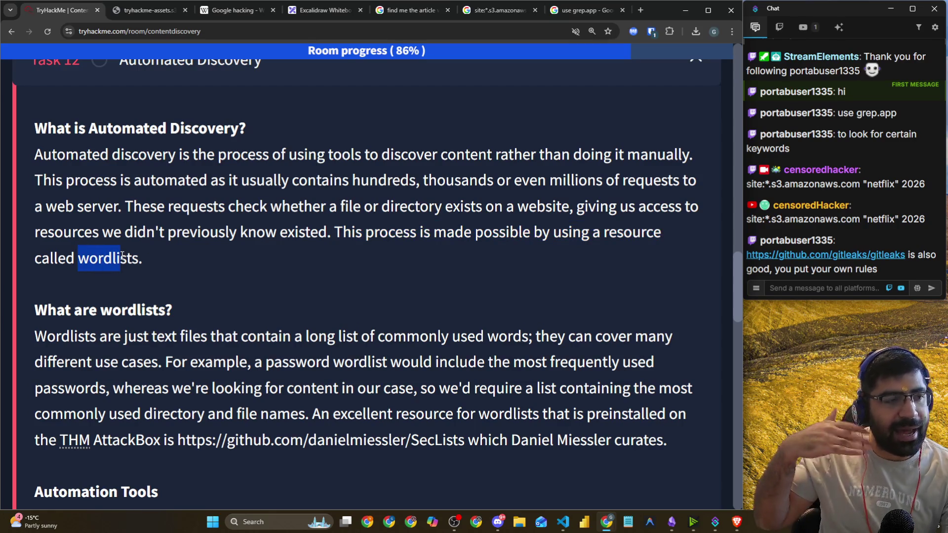
{"action": "left_click_drag", "start_coordinate": [178, 240], "coordinate": [703, 238]}
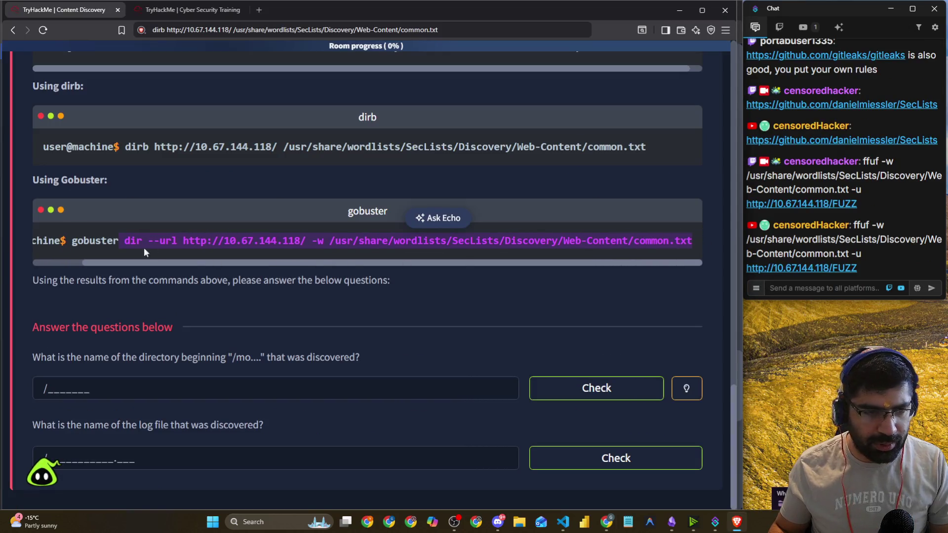
- Select the full Gobuster command and post it in the stream chat
{"action": "left_click", "coordinate": [76, 243]}
{"action": "left_click_drag", "start_coordinate": [74, 241], "coordinate": [732, 255]}
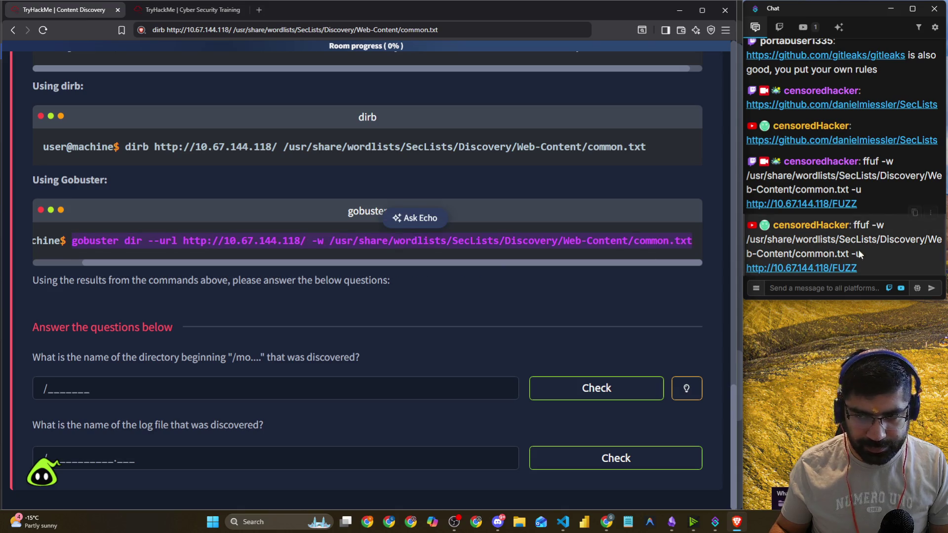
{"action": "left_click", "coordinate": [833, 292]}
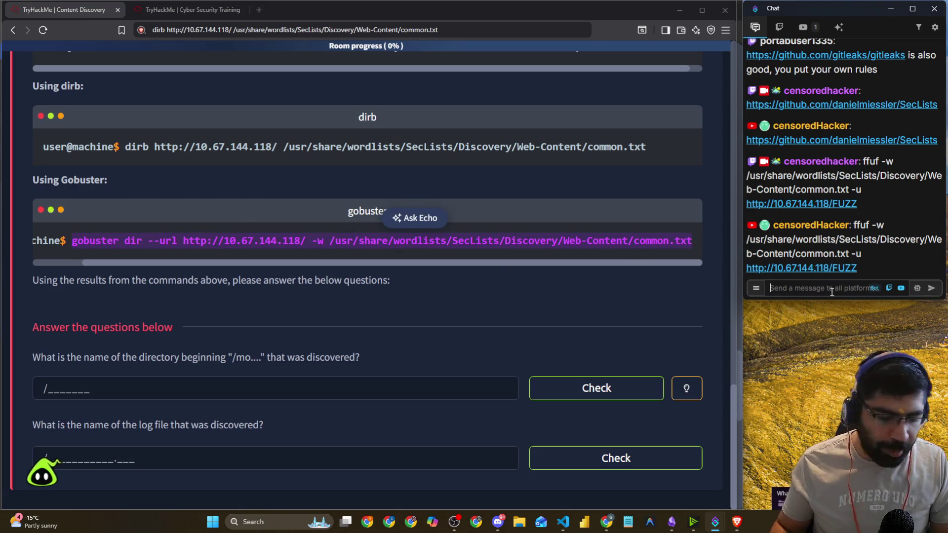
{"action": "key", "text": "ctrl+v"}
{"action": "key", "text": "Return"}
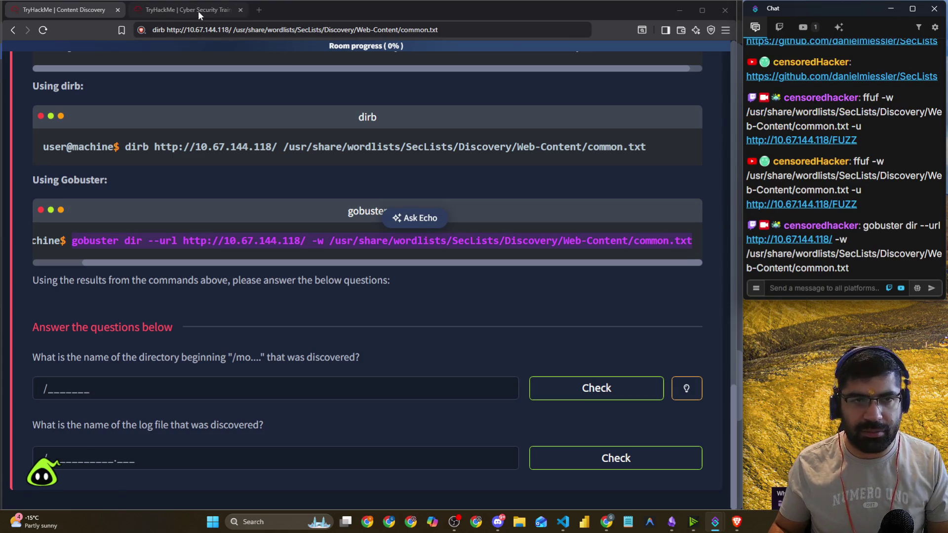
- Run the pasted Gobuster scan against 10.67.144.118 in a new AttackBox terminal tab, enlarged
{"action": "left_click", "coordinate": [197, 11]}
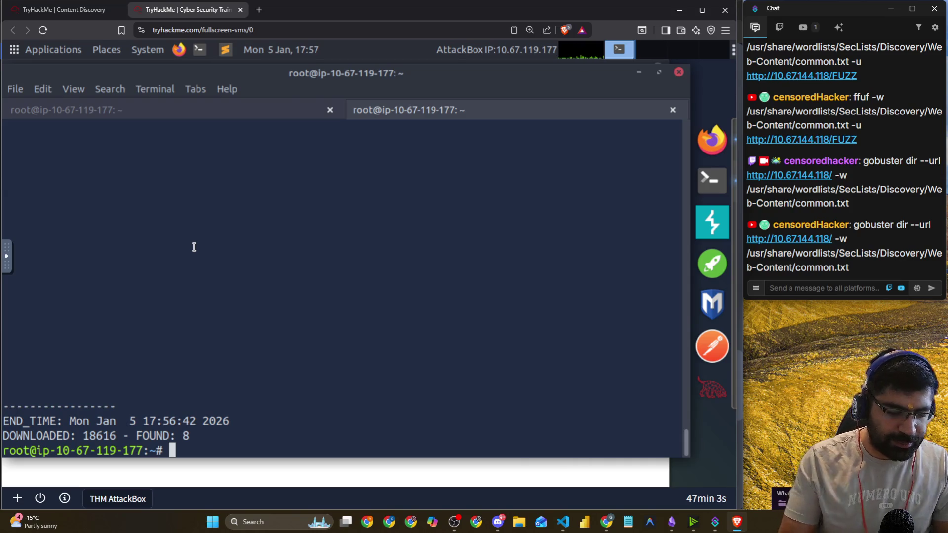
{"action": "left_click", "coordinate": [16, 89]}
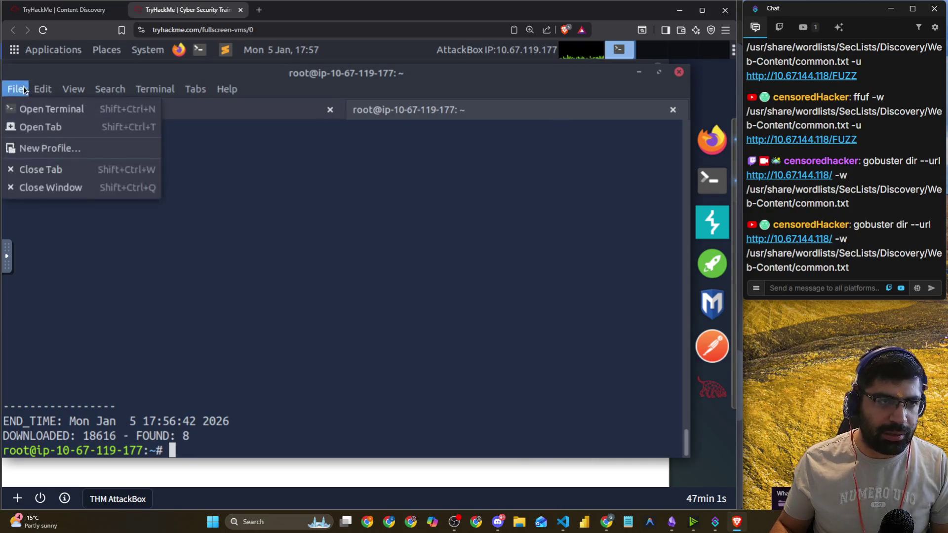
{"action": "left_click", "coordinate": [46, 127]}
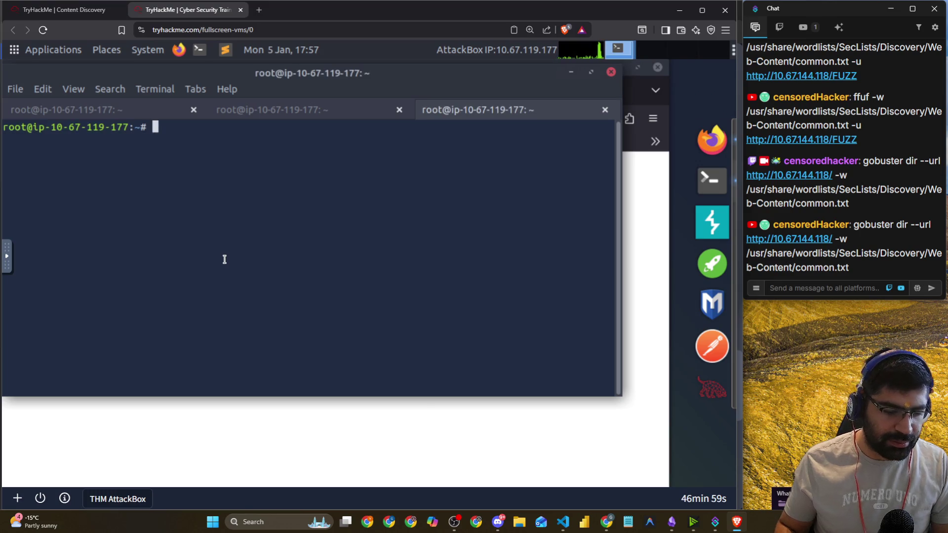
{"action": "key", "text": "ctrl+shift+v"}
{"action": "key", "text": "Return"}
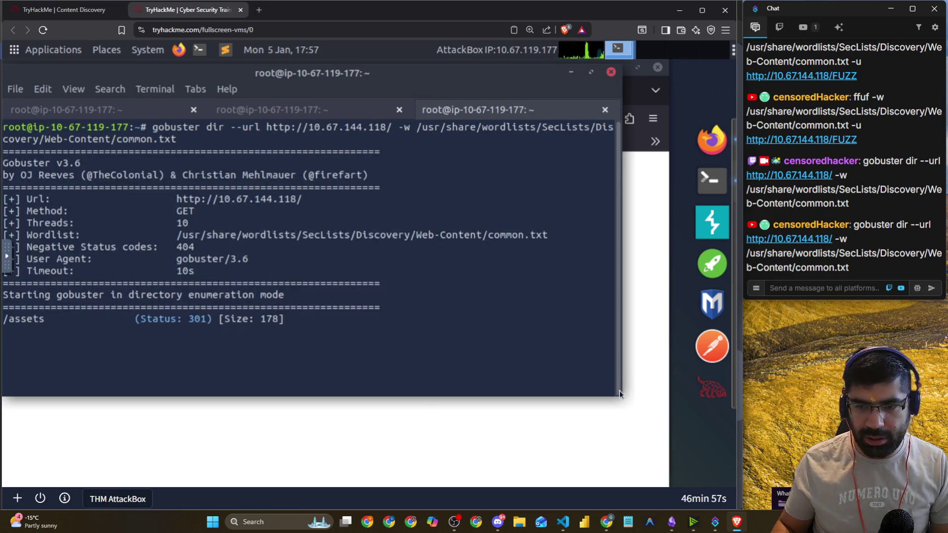
{"action": "mouse_move", "coordinate": [622, 397]}
{"action": "left_mouse_down"}
{"action": "mouse_move", "coordinate": [671, 462]}
{"action": "mouse_move", "coordinate": [668, 434]}
{"action": "mouse_move", "coordinate": [225, 190]}
{"action": "mouse_move", "coordinate": [667, 481]}
{"action": "left_mouse_up"}
- Review the room's instructions and the questions about the /mo... directory and log file
{"action": "key", "text": "ctrl+Tab"}
{"action": "key", "text": "ctrl+Tab"}
{"action": "key", "text": "alt+Tab"}
{"action": "left_click", "coordinate": [341, 192]}
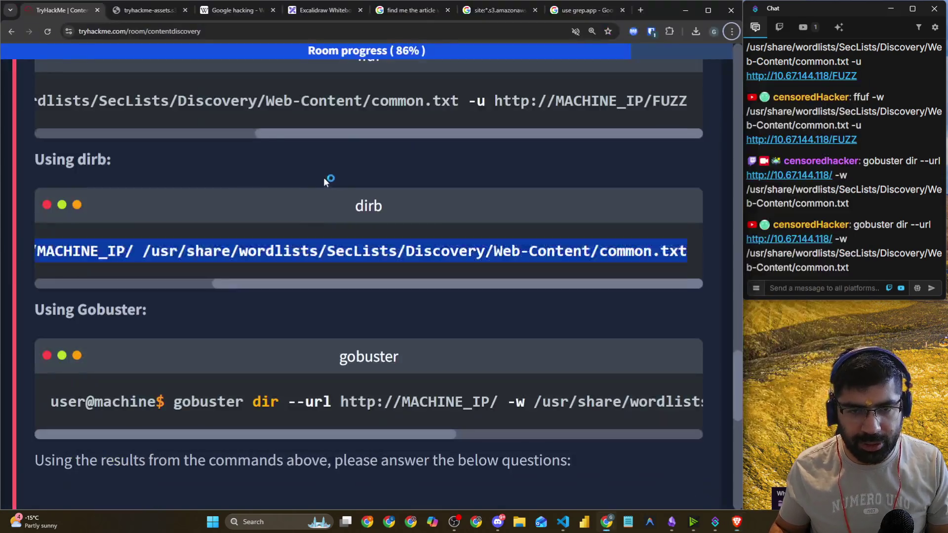
{"action": "scroll", "coordinate": [258, 171], "scroll_direction": "down", "scroll_amount": 5}
{"action": "left_click_drag", "start_coordinate": [89, 210], "coordinate": [583, 214]}
{"action": "scroll", "coordinate": [287, 241], "scroll_direction": "down", "scroll_amount": 2}
{"action": "left_click_drag", "start_coordinate": [128, 234], "coordinate": [364, 228]}
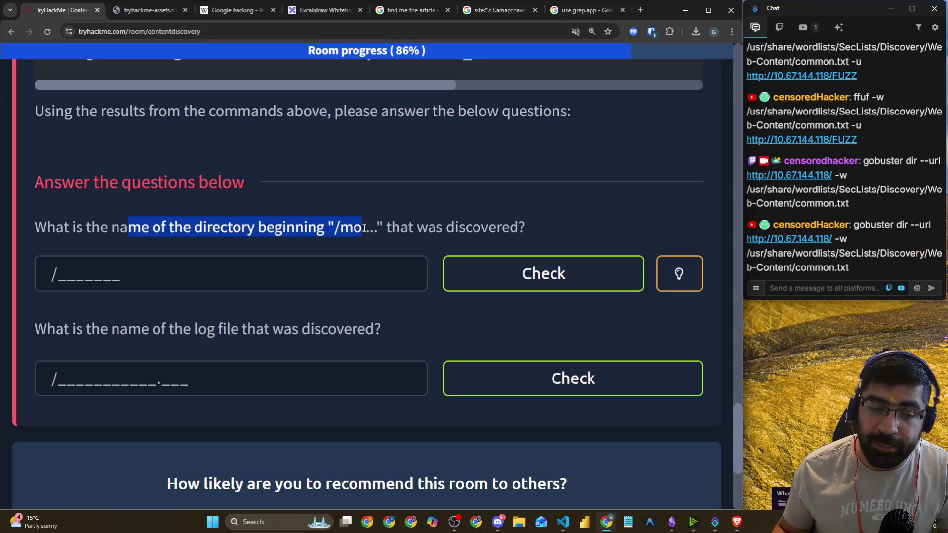
{"action": "scroll", "coordinate": [267, 237], "scroll_direction": "down", "scroll_amount": 2}
{"action": "left_click_drag", "start_coordinate": [109, 230], "coordinate": [365, 229]}
{"action": "key", "text": "alt+Tab"}
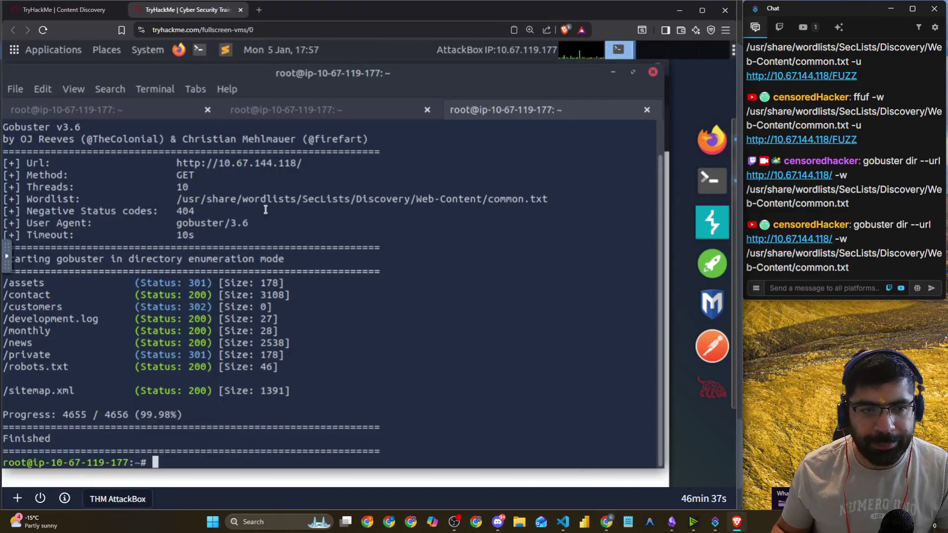
- Highlight the ffuf scan settings and its discovered paths, from assets to development.log
{"action": "left_click", "coordinate": [60, 112]}
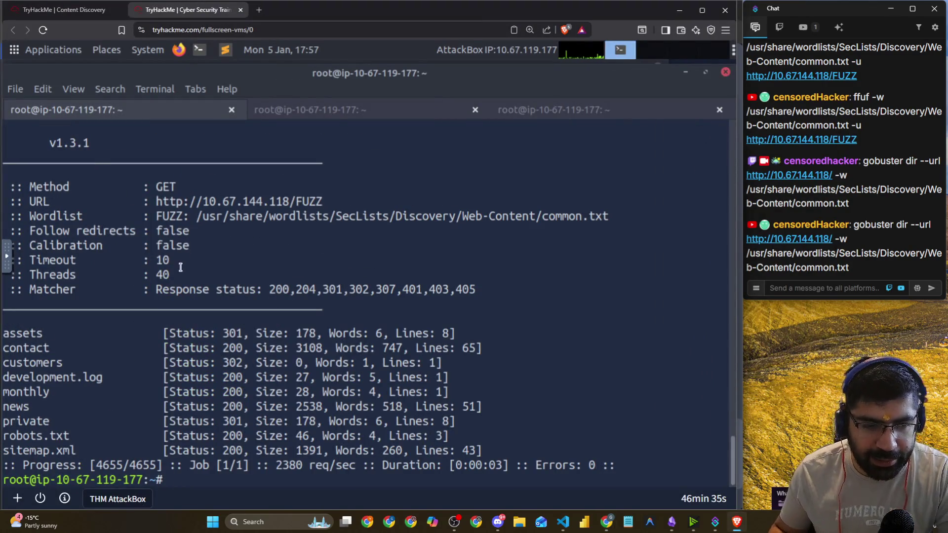
{"action": "scroll", "coordinate": [187, 297], "scroll_direction": "up", "scroll_amount": 6}
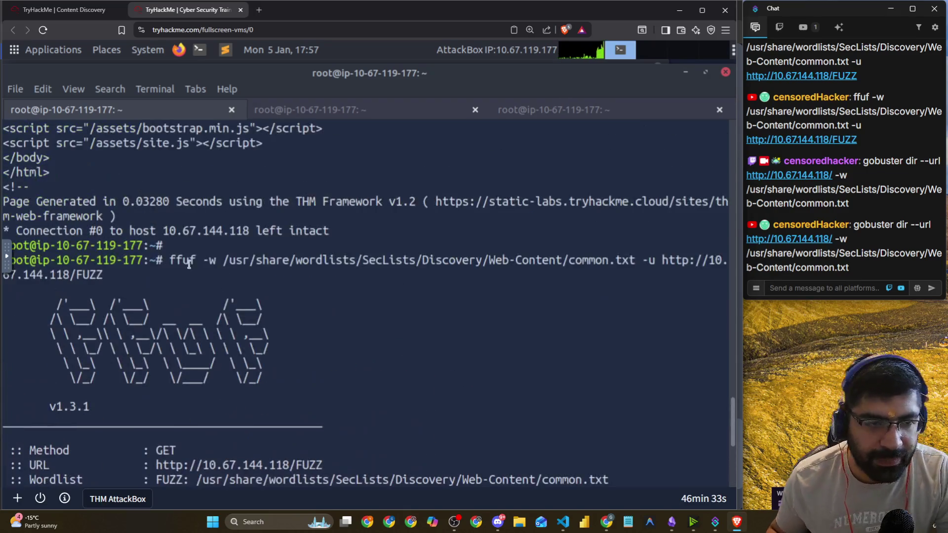
{"action": "scroll", "coordinate": [197, 276], "scroll_direction": "down", "scroll_amount": 5}
{"action": "scroll", "coordinate": [200, 266], "scroll_direction": "up", "scroll_amount": 3}
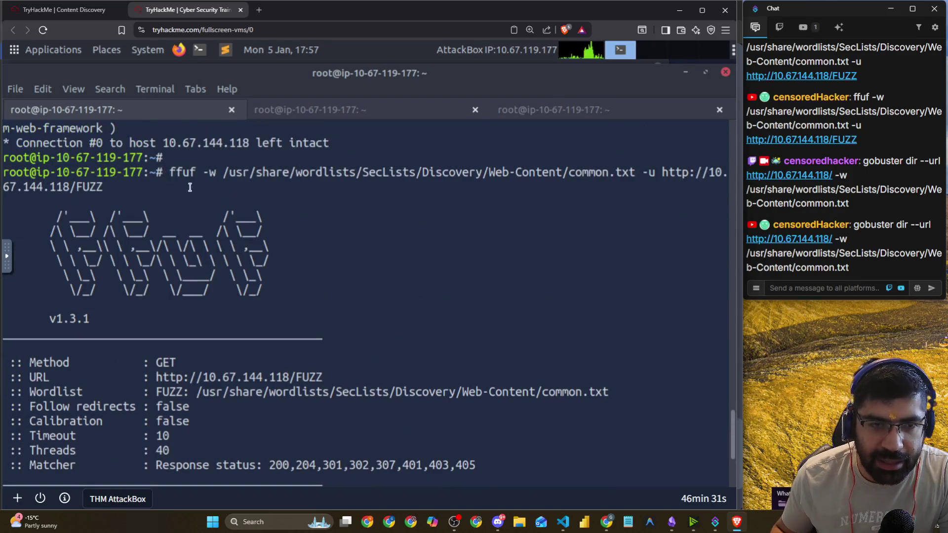
{"action": "left_click_drag", "start_coordinate": [169, 174], "coordinate": [710, 177]}
{"action": "mouse_move", "coordinate": [156, 187]}
{"action": "left_mouse_down"}
{"action": "mouse_move", "coordinate": [208, 211]}
{"action": "mouse_move", "coordinate": [263, 286]}
{"action": "left_mouse_up"}
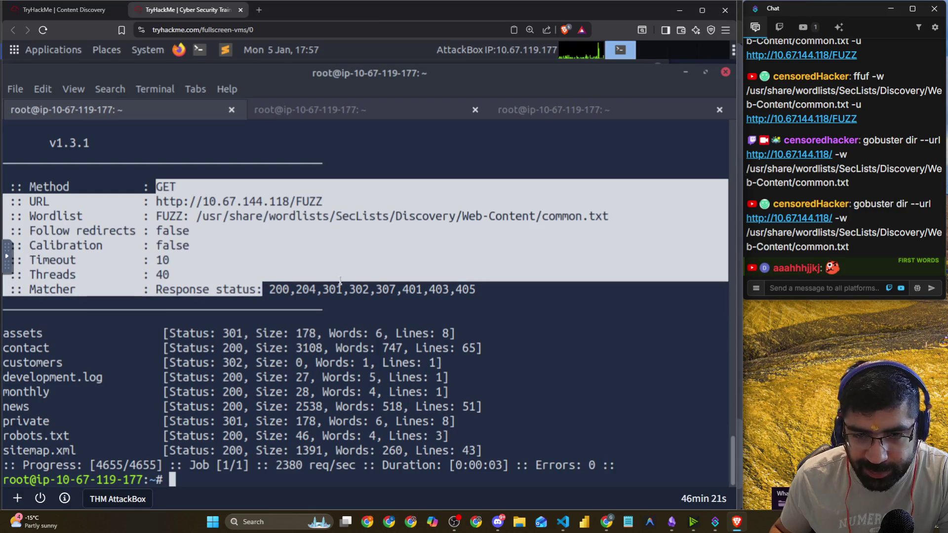
{"action": "left_click", "coordinate": [20, 336]}
{"action": "mouse_move", "coordinate": [31, 365]}
{"action": "left_mouse_down"}
{"action": "mouse_move", "coordinate": [2, 363]}
{"action": "mouse_move", "coordinate": [50, 364]}
{"action": "mouse_move", "coordinate": [113, 383]}
{"action": "left_mouse_up"}
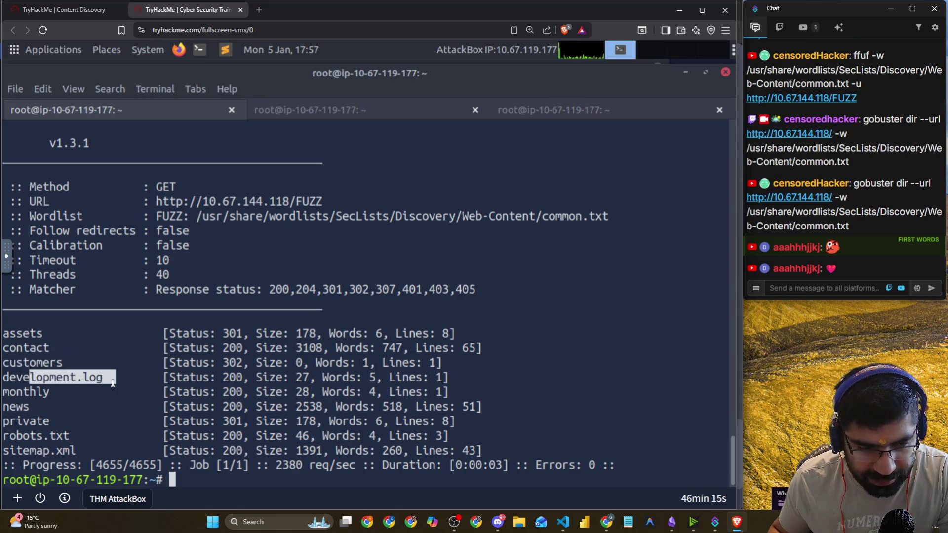
{"action": "mouse_move", "coordinate": [615, 466]}
{"action": "left_mouse_down"}
{"action": "mouse_move", "coordinate": [5, 406]}
{"action": "mouse_move", "coordinate": [3, 377]}
{"action": "left_mouse_up"}
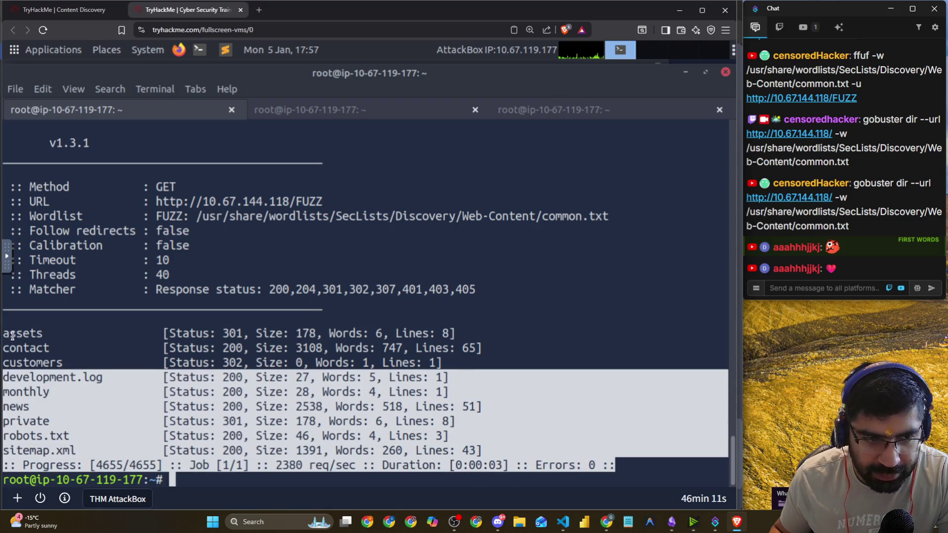
{"action": "left_click_drag", "start_coordinate": [12, 336], "coordinate": [14, 335]}
- Highlight the ffuf command's wordlist path and FUZZ target URL, then show the dirb session
{"action": "scroll", "coordinate": [237, 232], "scroll_direction": "up", "scroll_amount": 2}
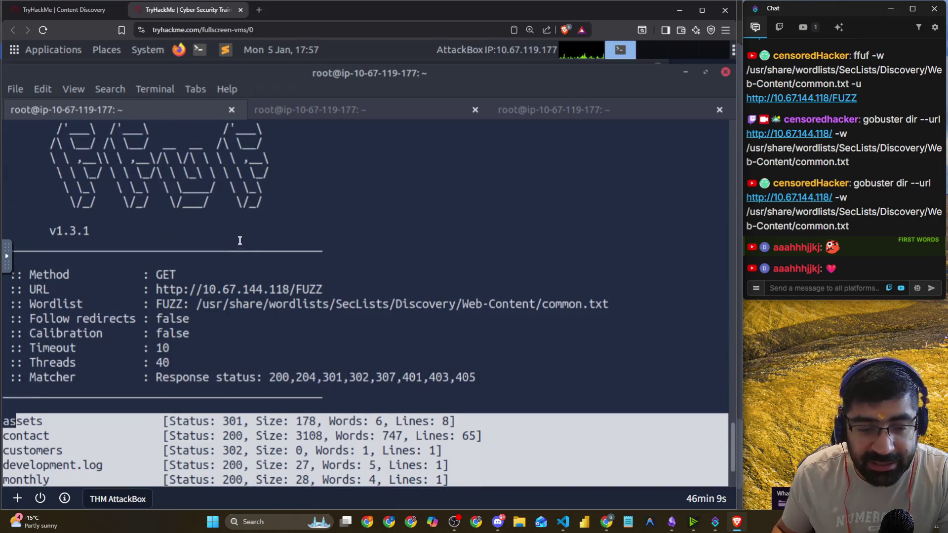
{"action": "left_click", "coordinate": [255, 245]}
{"action": "scroll", "coordinate": [311, 245], "scroll_direction": "up", "scroll_amount": 2}
{"action": "scroll", "coordinate": [205, 270], "scroll_direction": "up", "scroll_amount": 2}
{"action": "left_click_drag", "start_coordinate": [169, 261], "coordinate": [615, 266]}
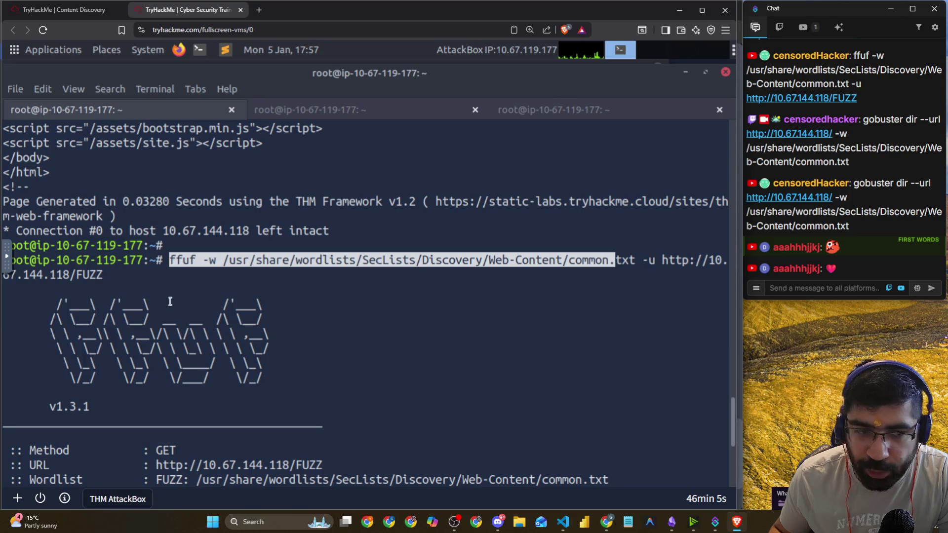
{"action": "left_click_drag", "start_coordinate": [117, 280], "coordinate": [79, 275]}
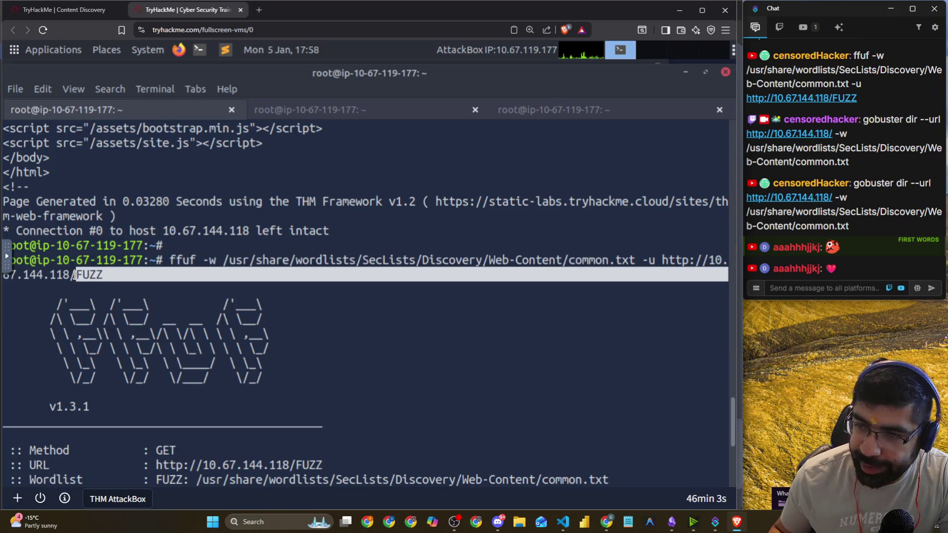
{"action": "left_click", "coordinate": [345, 109]}
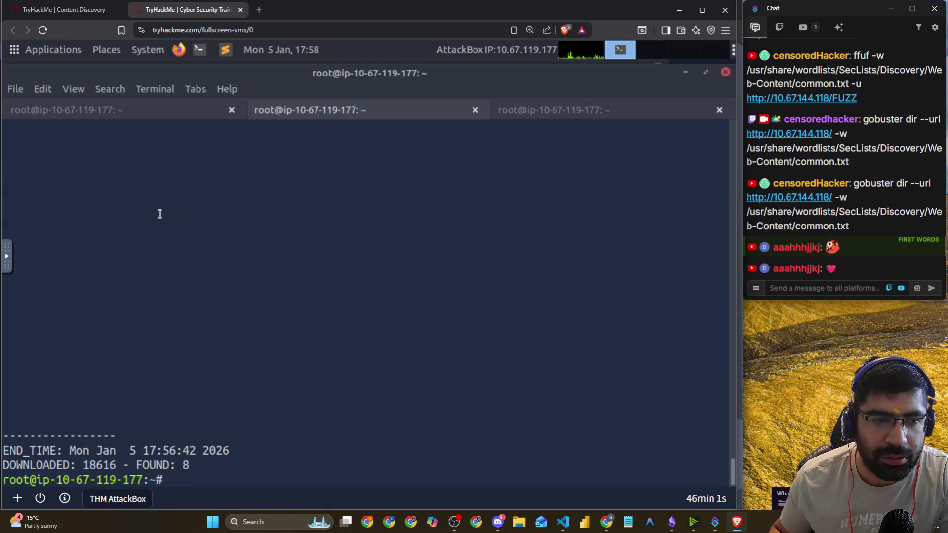
{"action": "scroll", "coordinate": [167, 315], "scroll_direction": "up", "scroll_amount": 10}
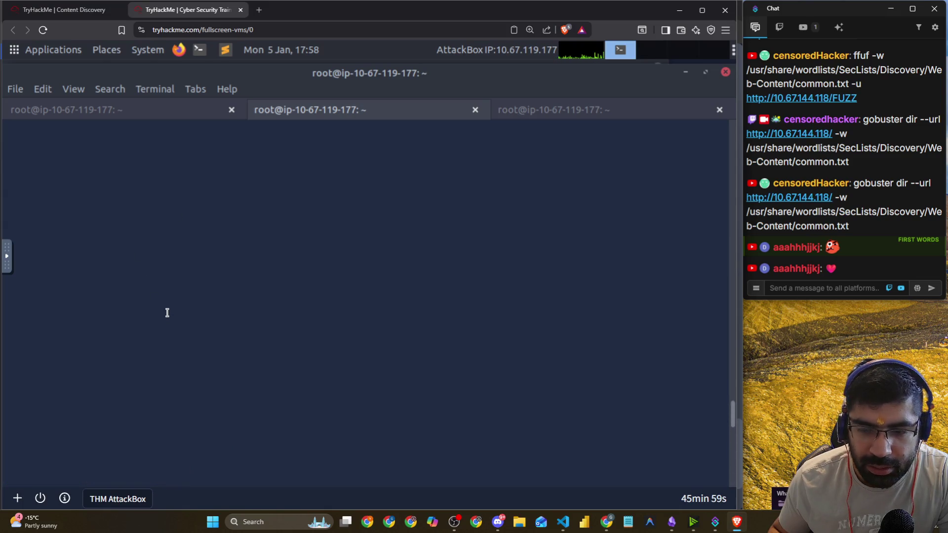
{"action": "key", "text": "Up"}
{"action": "key", "text": "Return"}
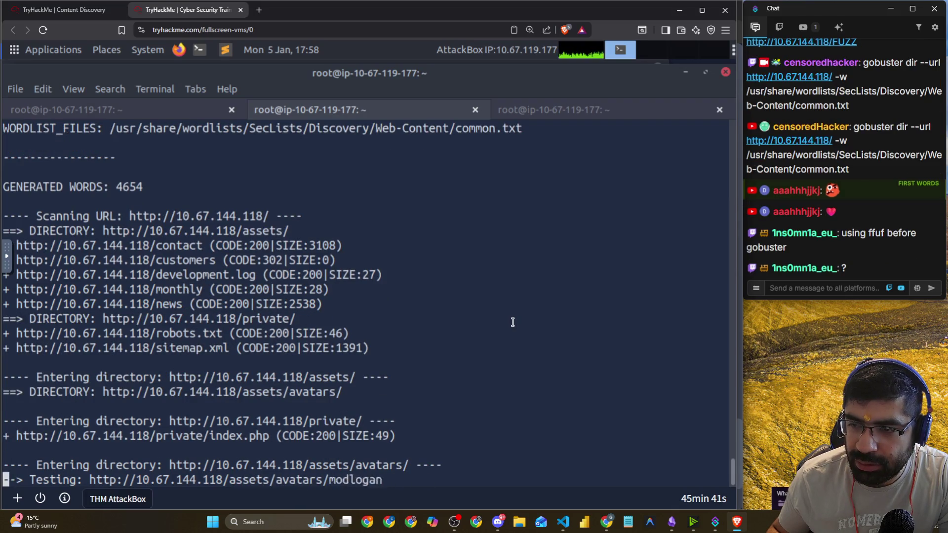
{"action": "left_click", "coordinate": [577, 111]}
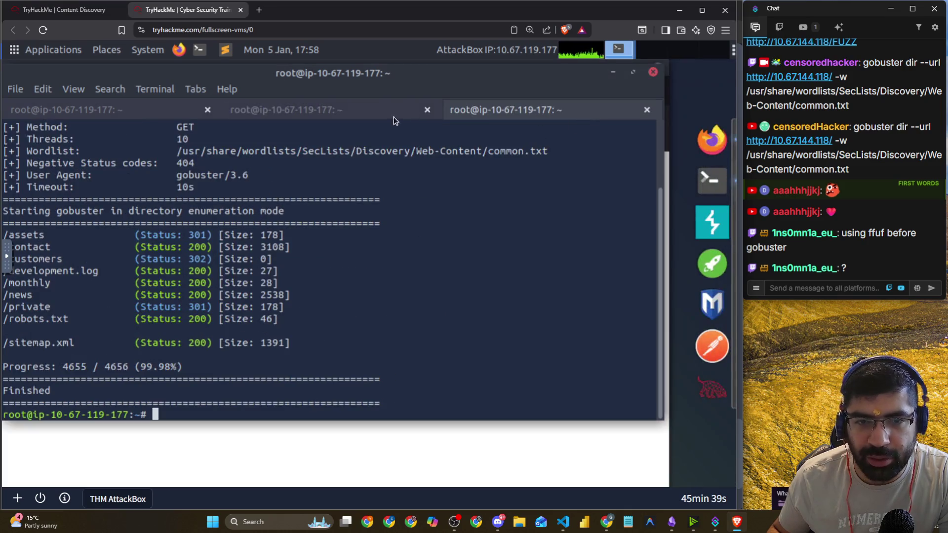
{"action": "left_click_drag", "start_coordinate": [663, 421], "coordinate": [670, 477]}
{"action": "left_click", "coordinate": [668, 481]}
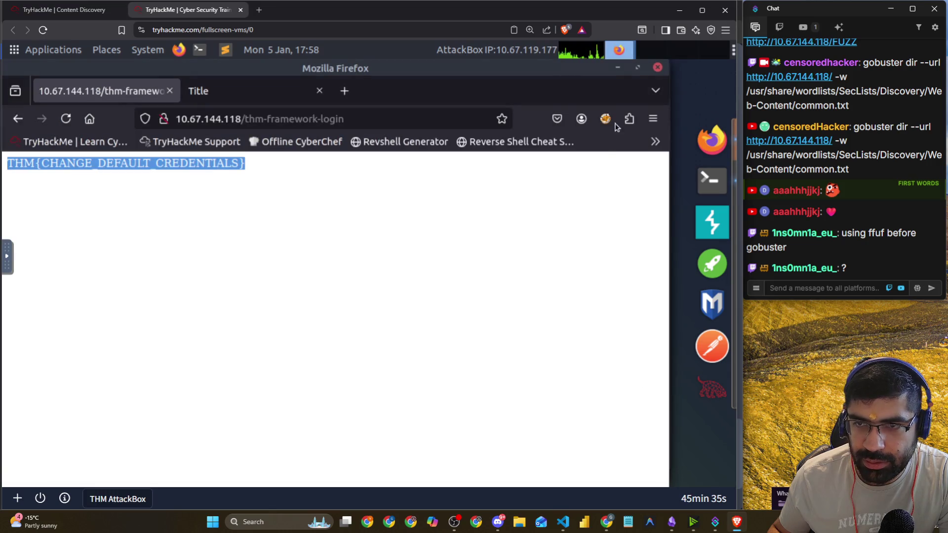
{"action": "left_click", "coordinate": [618, 68]}
{"action": "left_click", "coordinate": [336, 110]}
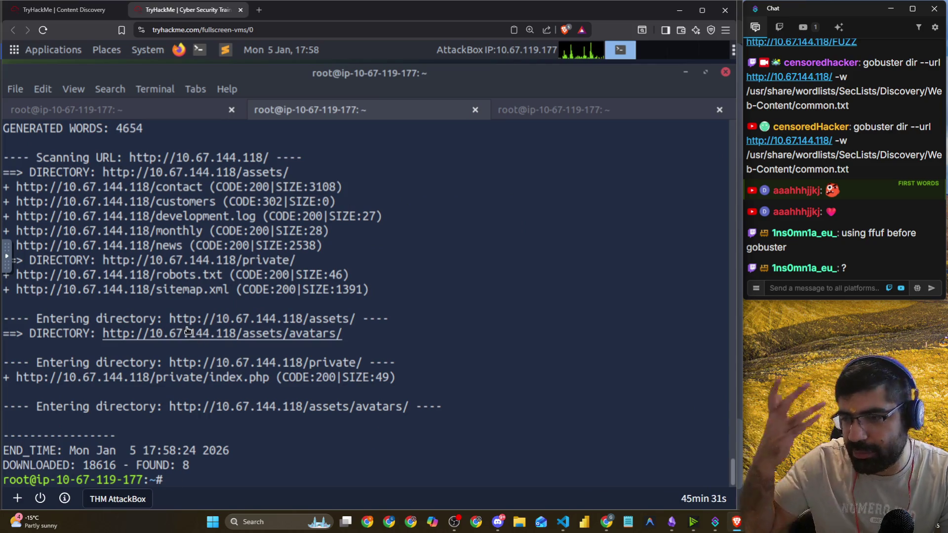
{"action": "left_click_drag", "start_coordinate": [327, 261], "coordinate": [23, 260]}
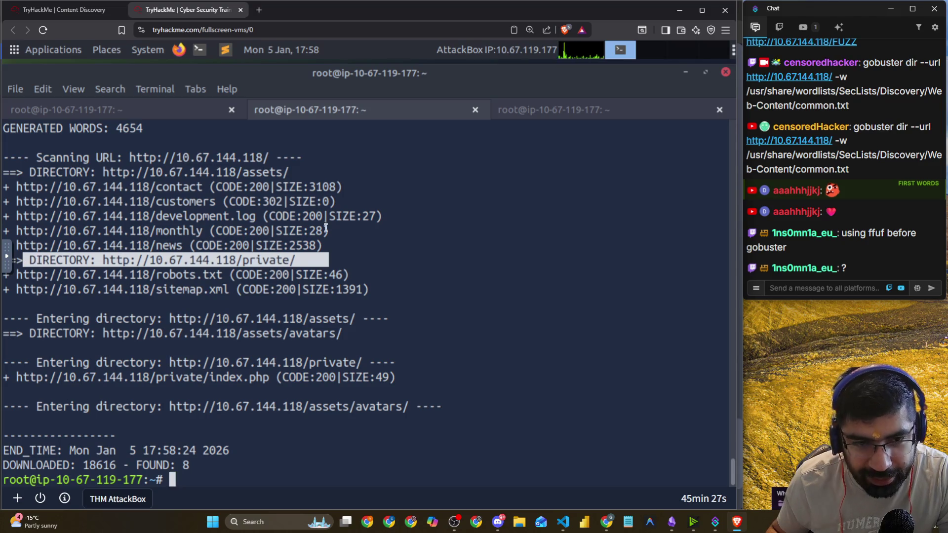
{"action": "left_click_drag", "start_coordinate": [337, 245], "coordinate": [129, 247]}
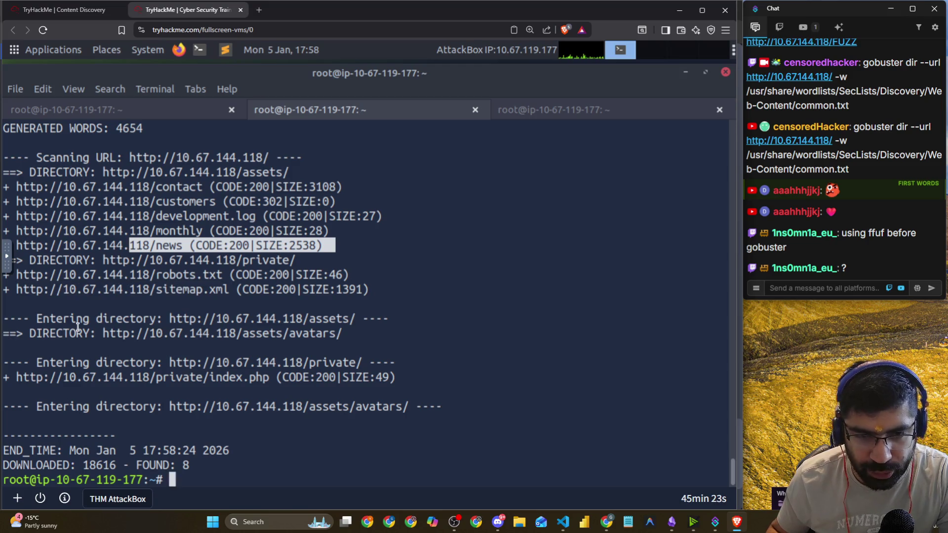
{"action": "mouse_move", "coordinate": [364, 334]}
{"action": "left_mouse_down"}
{"action": "mouse_move", "coordinate": [519, 335]}
{"action": "mouse_move", "coordinate": [28, 332]}
{"action": "left_mouse_up"}
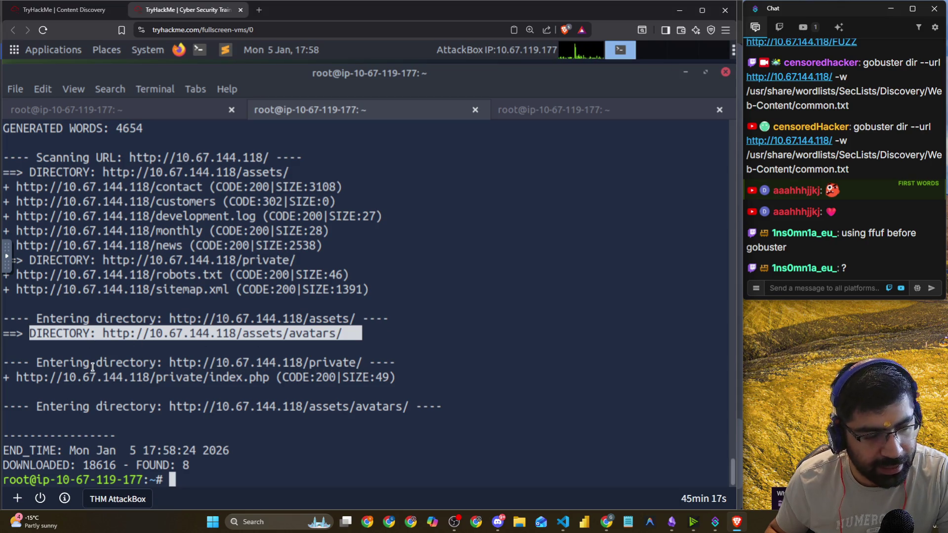
{"action": "left_click_drag", "start_coordinate": [48, 407], "coordinate": [171, 420]}
{"action": "mouse_move", "coordinate": [256, 467]}
{"action": "left_mouse_down"}
{"action": "mouse_move", "coordinate": [10, 437]}
{"action": "mouse_move", "coordinate": [94, 462]}
{"action": "left_mouse_up"}
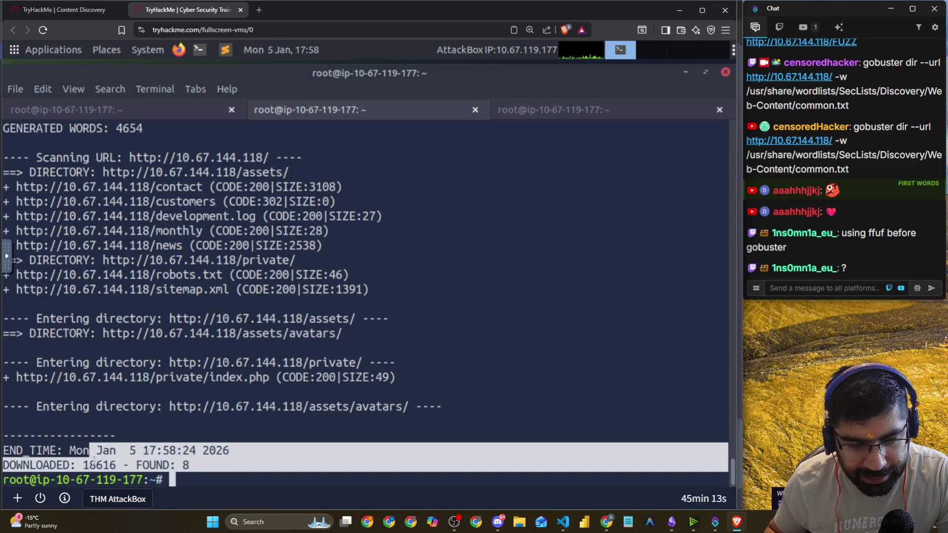
{"action": "double_click", "coordinate": [101, 465]}
{"action": "left_click_drag", "start_coordinate": [220, 467], "coordinate": [136, 467]}
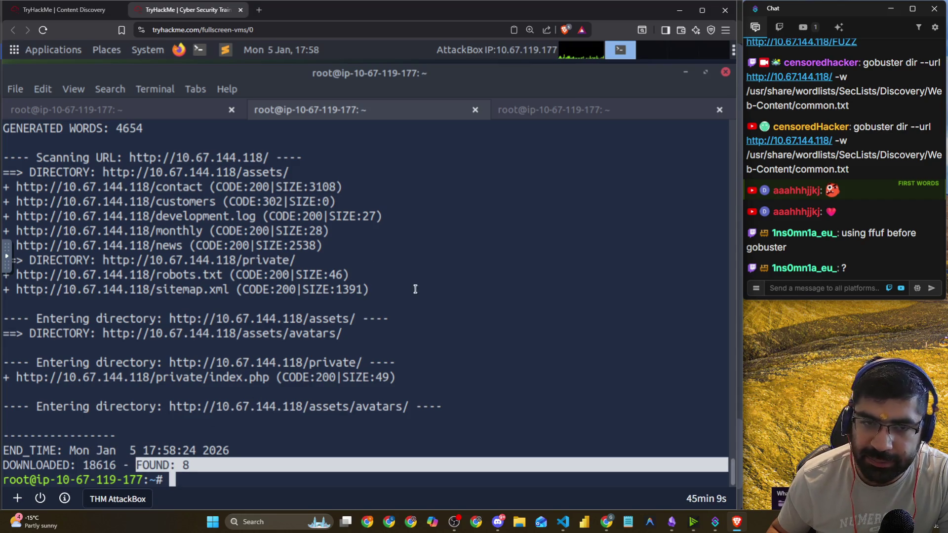
- Show the gobuster session in a taller terminal and highlight its settings and /assets, /contact results
{"action": "left_click", "coordinate": [504, 111]}
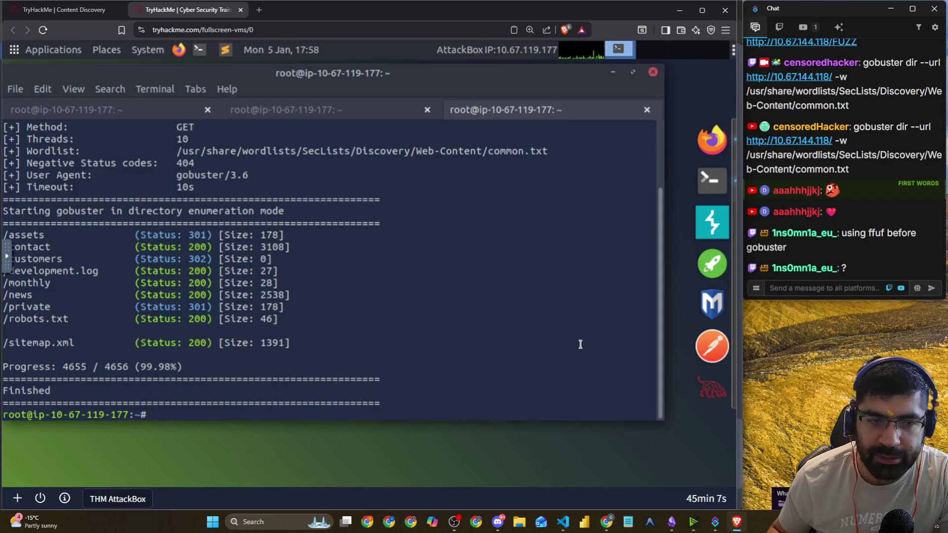
{"action": "left_click_drag", "start_coordinate": [664, 422], "coordinate": [669, 486]}
{"action": "left_click", "coordinate": [669, 487]}
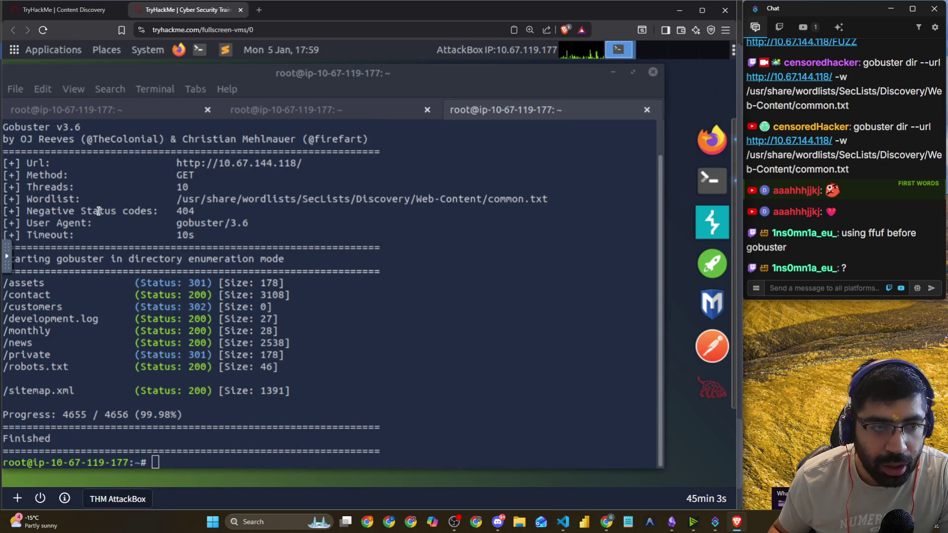
{"action": "scroll", "coordinate": [100, 212], "scroll_direction": "up", "scroll_amount": 1}
{"action": "left_click_drag", "start_coordinate": [200, 128], "coordinate": [225, 132]}
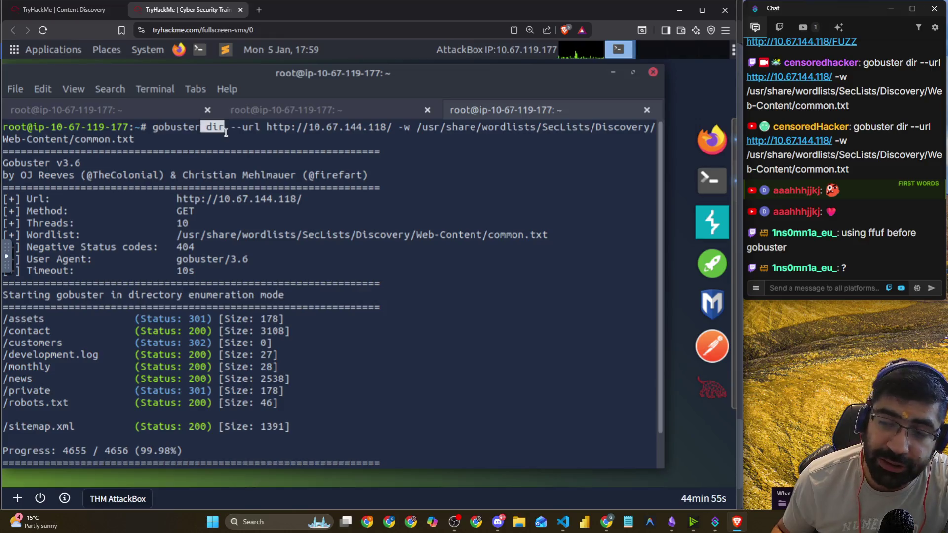
{"action": "left_click", "coordinate": [225, 130]}
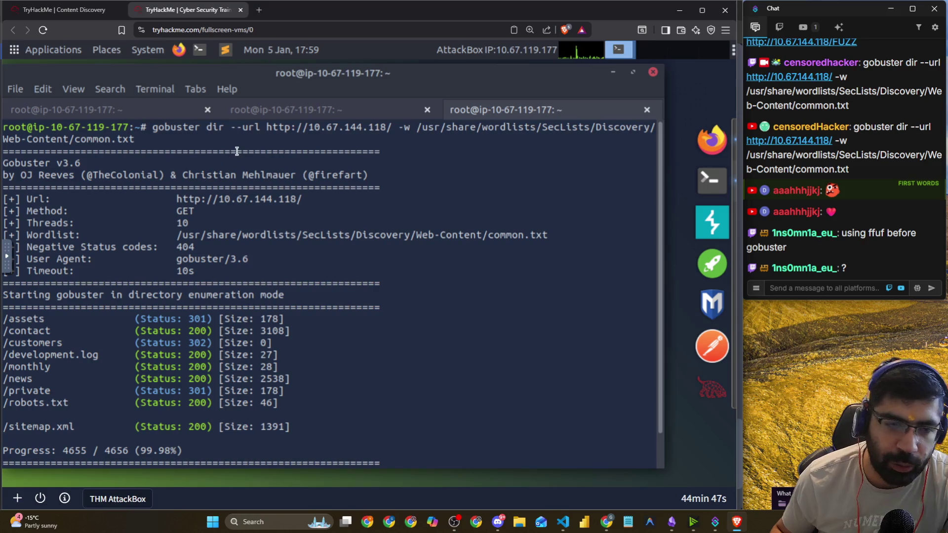
{"action": "left_click_drag", "start_coordinate": [44, 162], "coordinate": [59, 168]}
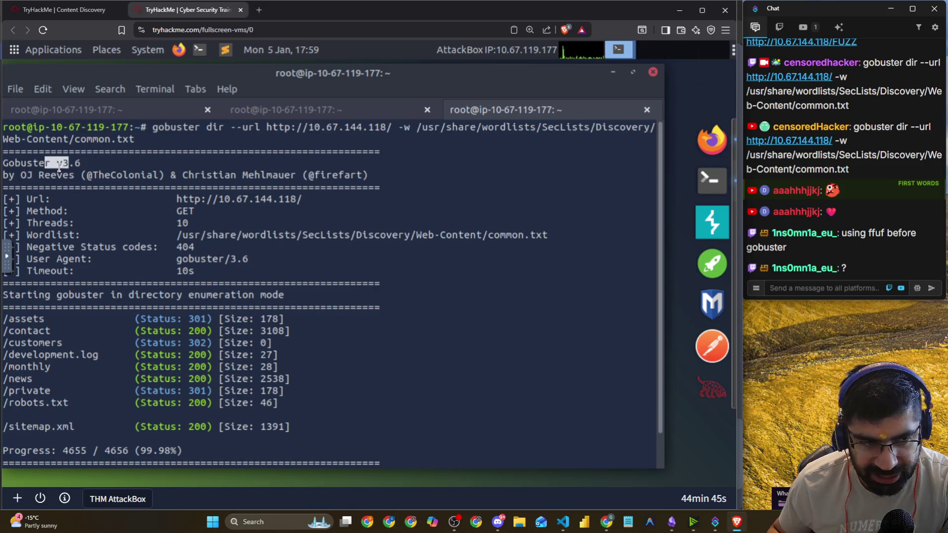
{"action": "left_click_drag", "start_coordinate": [30, 198], "coordinate": [269, 204]}
{"action": "mouse_move", "coordinate": [48, 214]}
{"action": "left_mouse_down"}
{"action": "mouse_move", "coordinate": [175, 233]}
{"action": "mouse_move", "coordinate": [227, 267]}
{"action": "left_mouse_up"}
{"action": "left_click", "coordinate": [216, 241]}
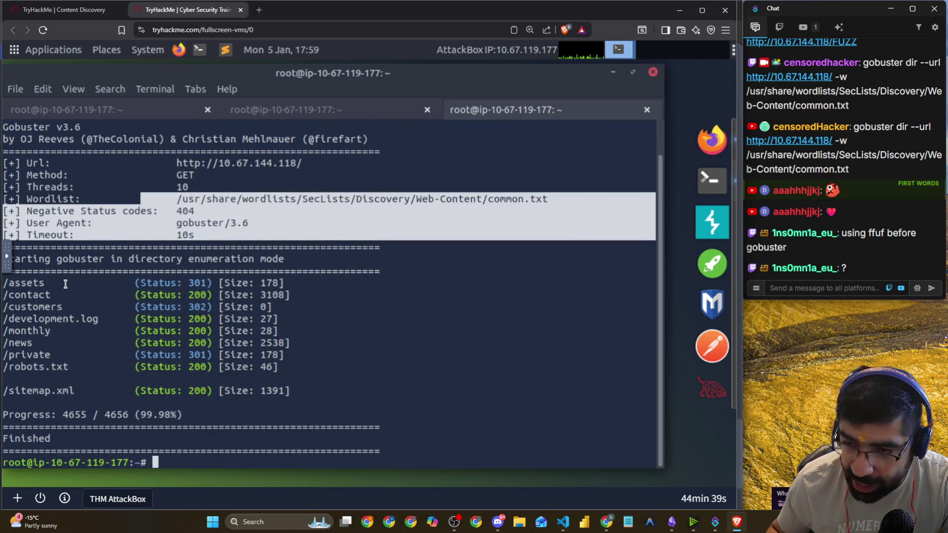
{"action": "mouse_move", "coordinate": [65, 284]}
{"action": "left_mouse_down"}
{"action": "mouse_move", "coordinate": [5, 286]}
{"action": "mouse_move", "coordinate": [45, 295]}
{"action": "left_mouse_up"}
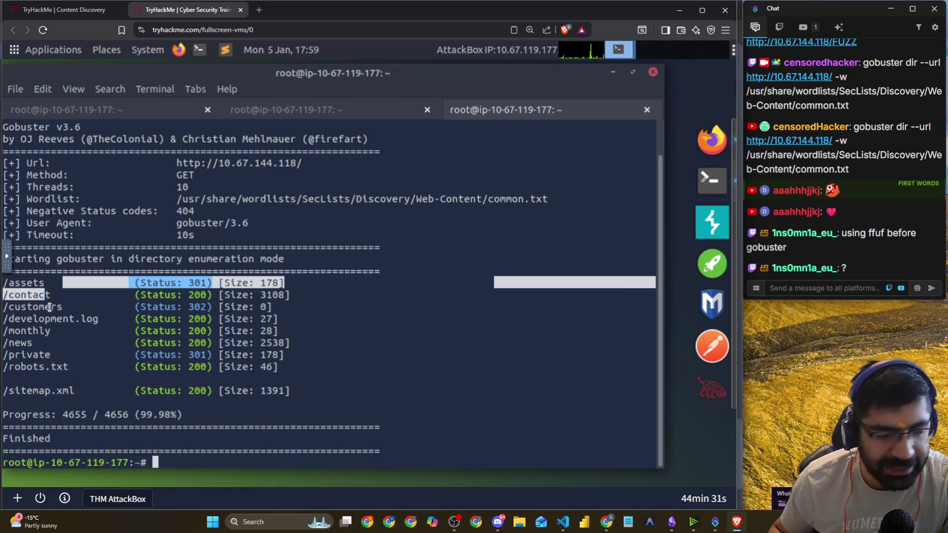
- Copy the development.log file name and select the /monthly directory name
{"action": "left_click_drag", "start_coordinate": [104, 319], "coordinate": [7, 321]}
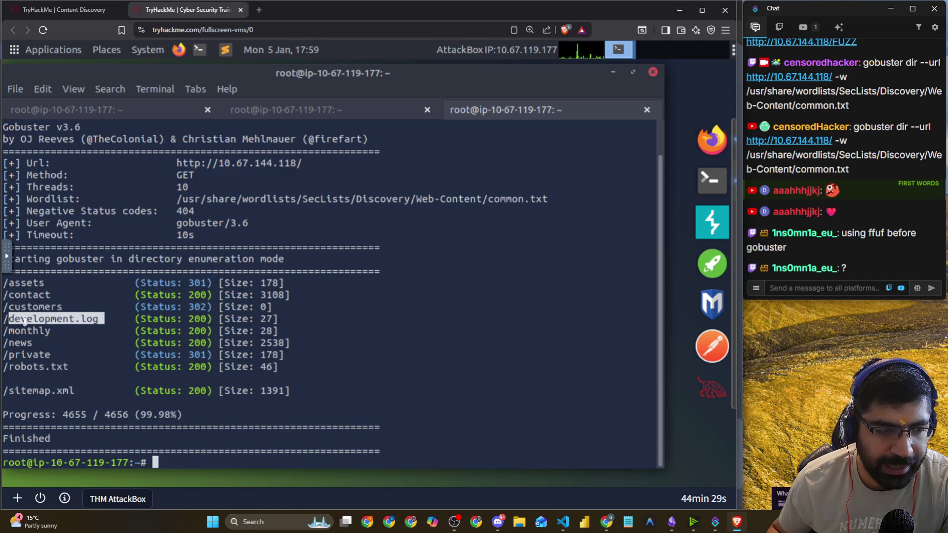
{"action": "right_click", "coordinate": [25, 321]}
{"action": "left_click", "coordinate": [74, 393]}
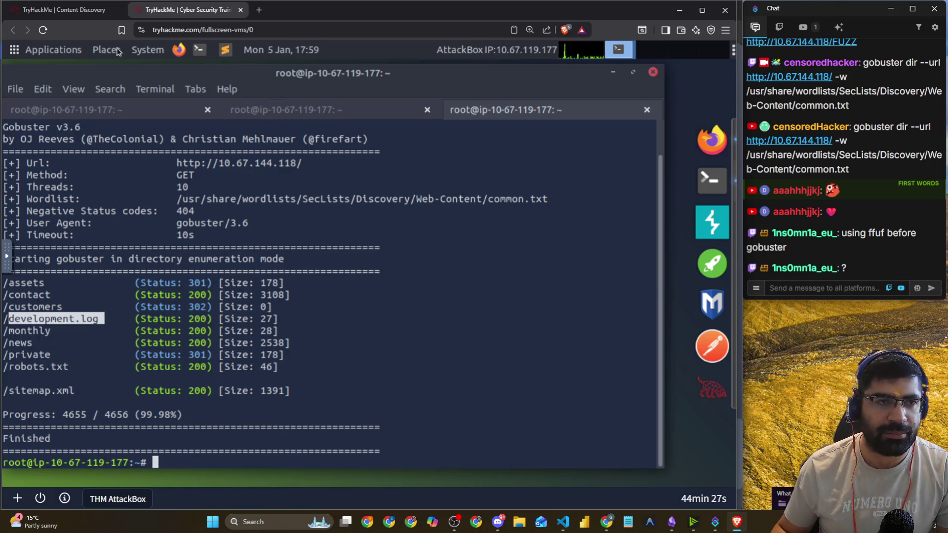
{"action": "key", "text": "alt+Tab"}
{"action": "left_click", "coordinate": [28, 269]}
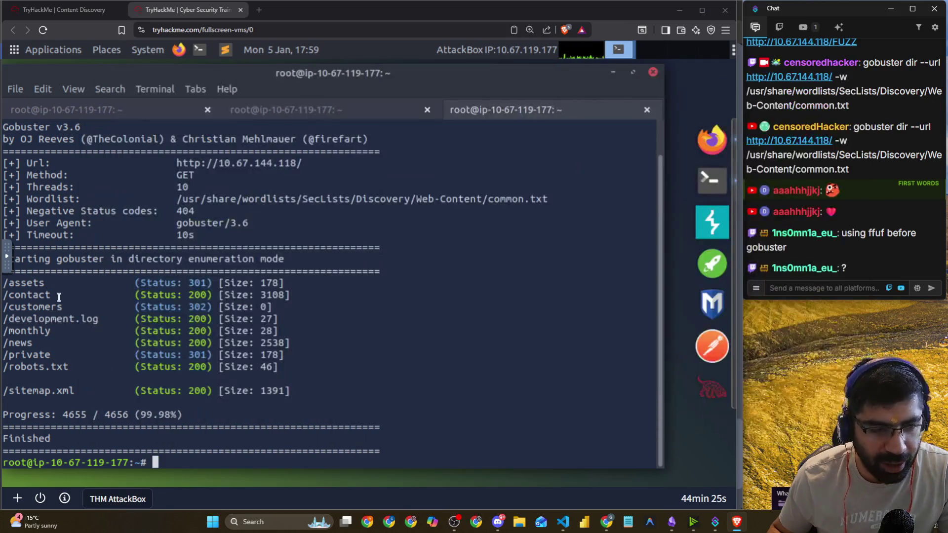
{"action": "mouse_move", "coordinate": [44, 331]}
{"action": "left_mouse_down"}
{"action": "mouse_move", "coordinate": [4, 331]}
{"action": "mouse_move", "coordinate": [92, 306]}
{"action": "mouse_move", "coordinate": [127, 319]}
{"action": "left_mouse_up"}
{"action": "key", "text": "alt+Tab"}
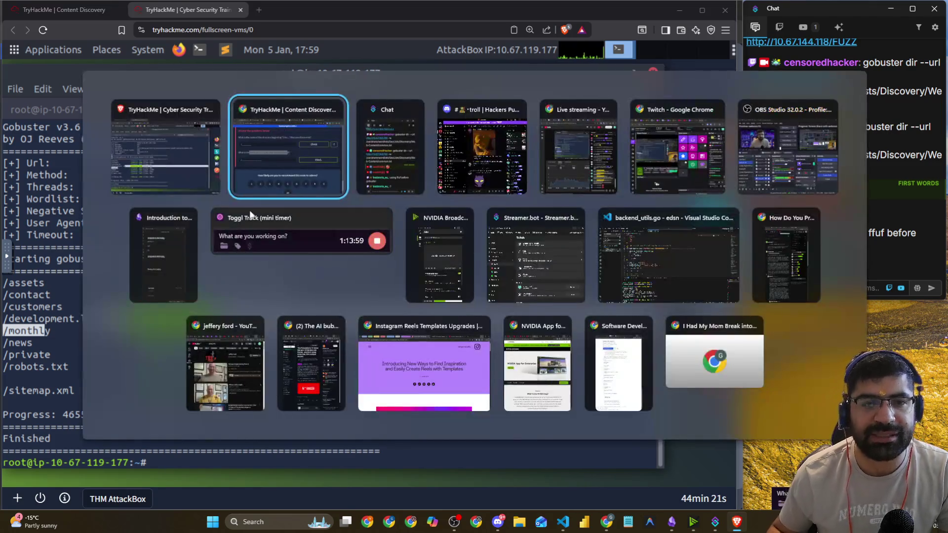
- Answer the log file question with development.log
{"action": "left_click", "coordinate": [232, 281]}
{"action": "key", "text": "ctrl+v"}
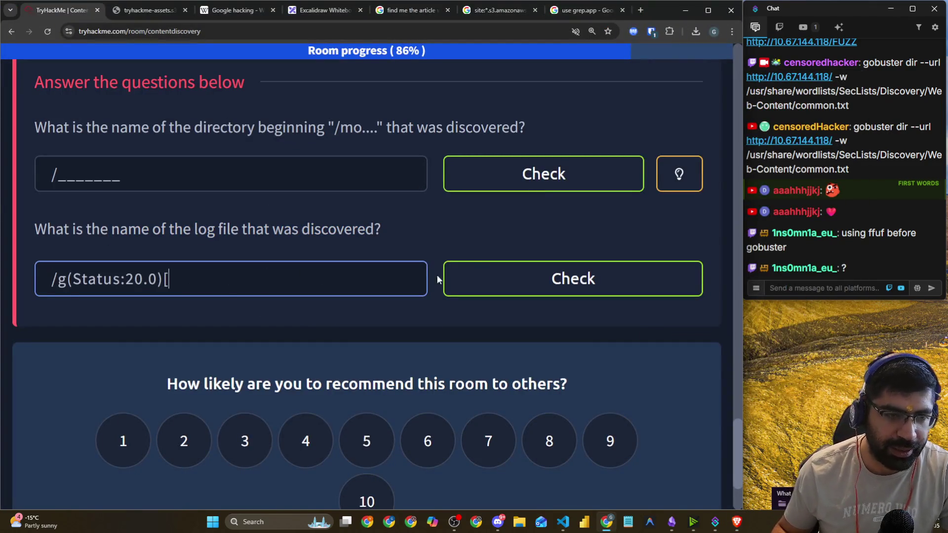
{"action": "left_click_drag", "start_coordinate": [273, 277], "coordinate": [58, 283]}
{"action": "type", "text": "d"}
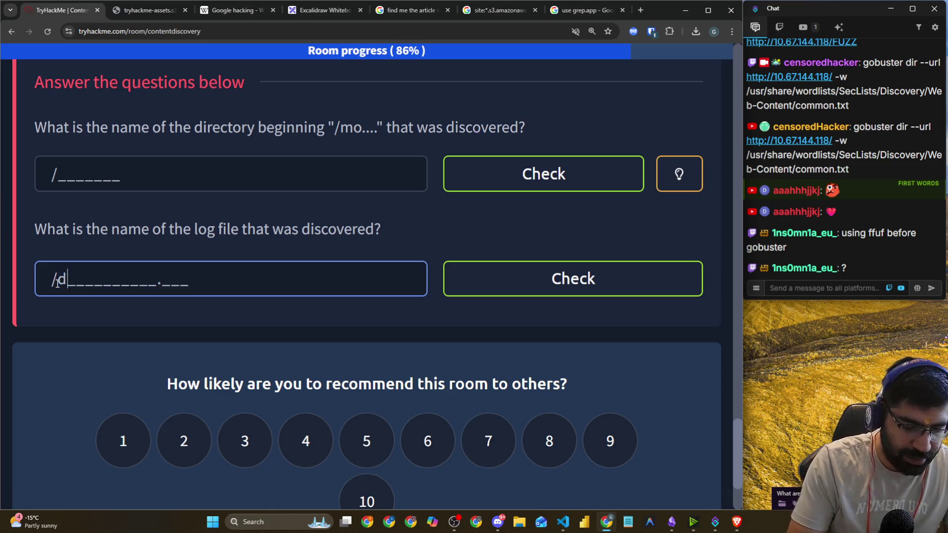
{"action": "type", "text": "evelopment.log"}
{"action": "key", "text": "Return"}
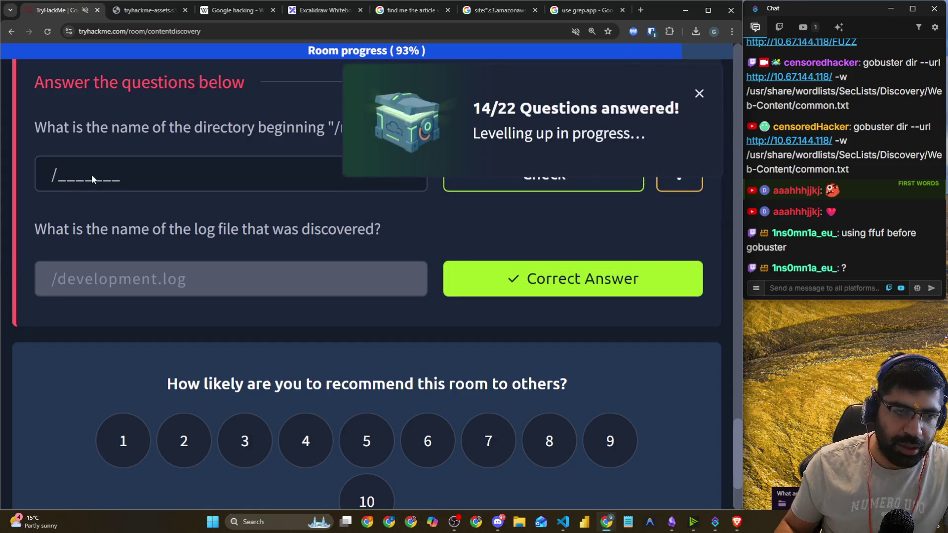
- Answer 'monthly' for the directory question and start the Subdomain Enumeration room
{"action": "left_click", "coordinate": [700, 99]}
{"action": "type", "text": "monthly"}
{"action": "key", "text": "Return"}
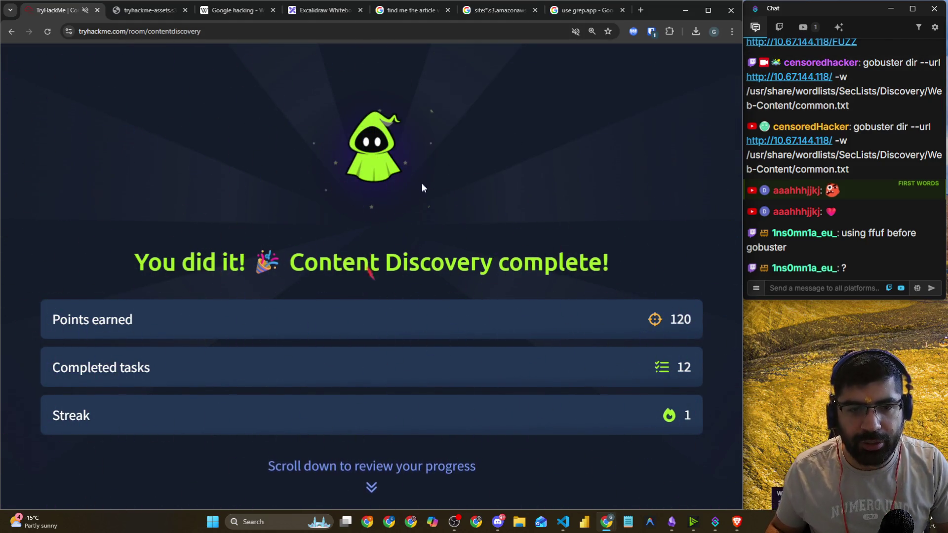
{"action": "scroll", "coordinate": [163, 252], "scroll_direction": "down", "scroll_amount": 8}
{"action": "scroll", "coordinate": [337, 238], "scroll_direction": "up", "scroll_amount": 8}
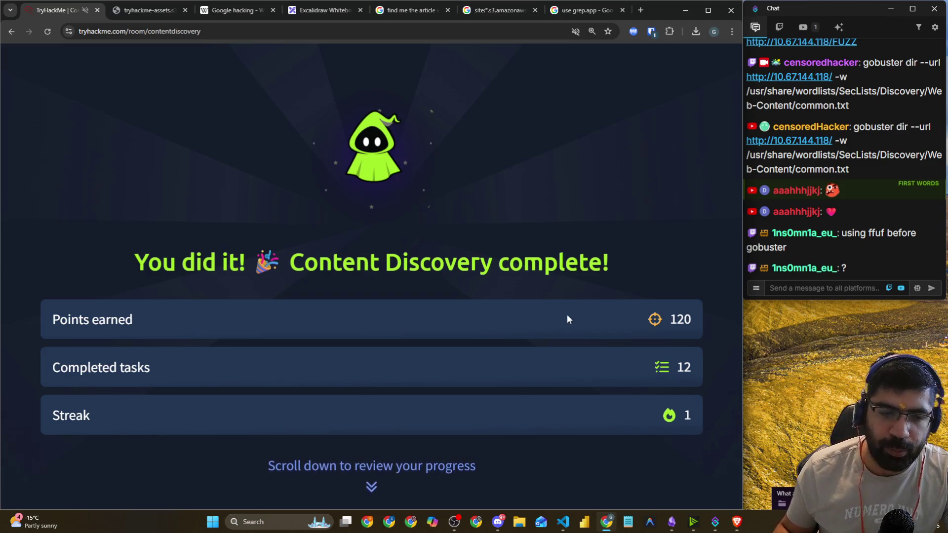
{"action": "scroll", "coordinate": [618, 316], "scroll_direction": "down", "scroll_amount": 8}
{"action": "scroll", "coordinate": [606, 309], "scroll_direction": "up", "scroll_amount": 8}
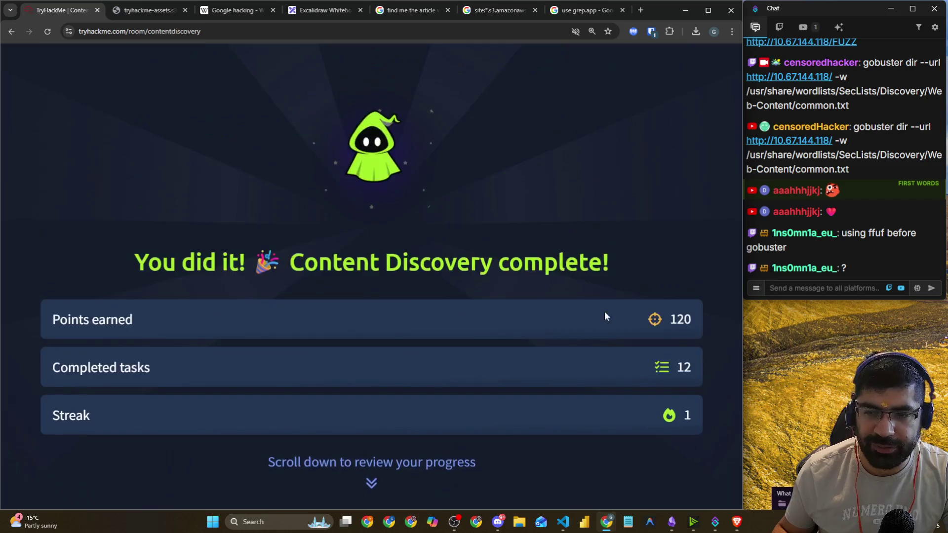
{"action": "scroll", "coordinate": [605, 315], "scroll_direction": "down", "scroll_amount": 15}
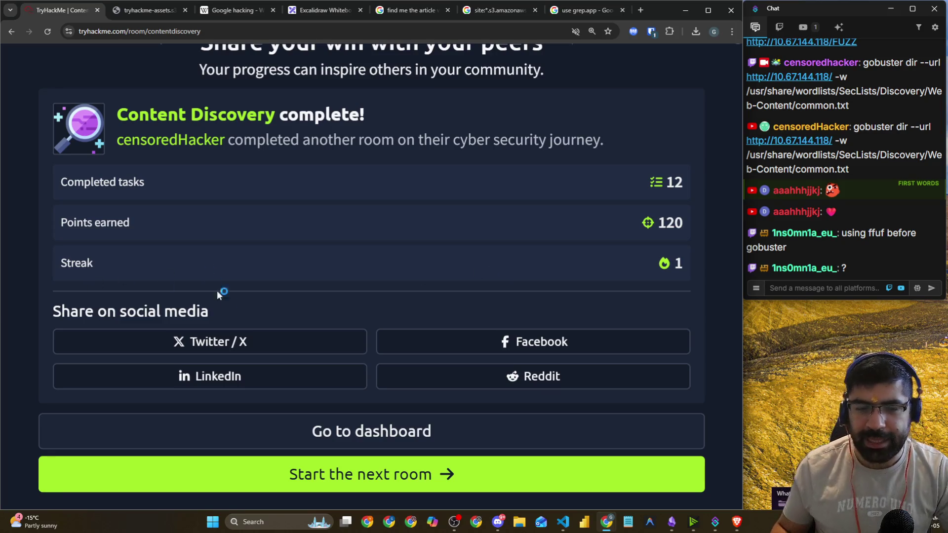
{"action": "left_click", "coordinate": [364, 474]}
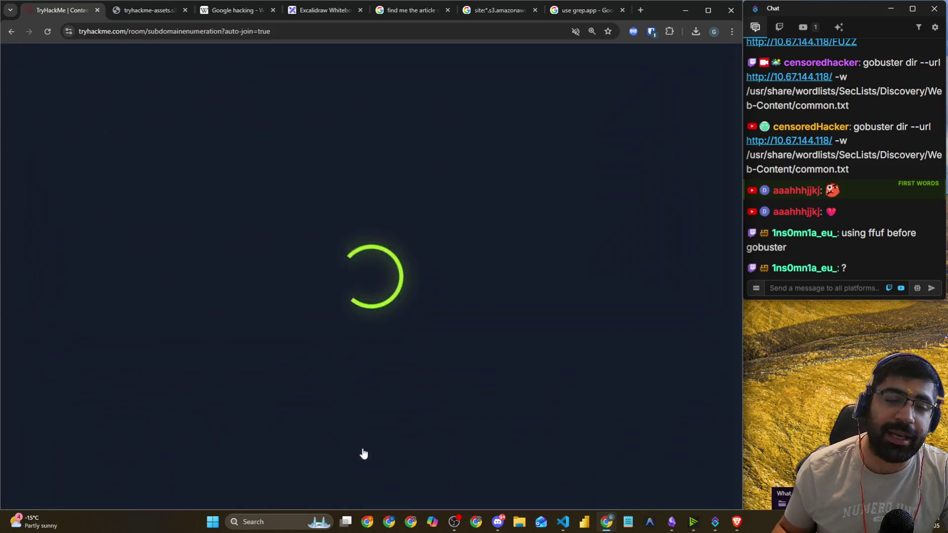
- Go to the Introduction to Web Hacking module page, zoomed out to show its rooms
{"action": "left_click", "coordinate": [357, 493]}
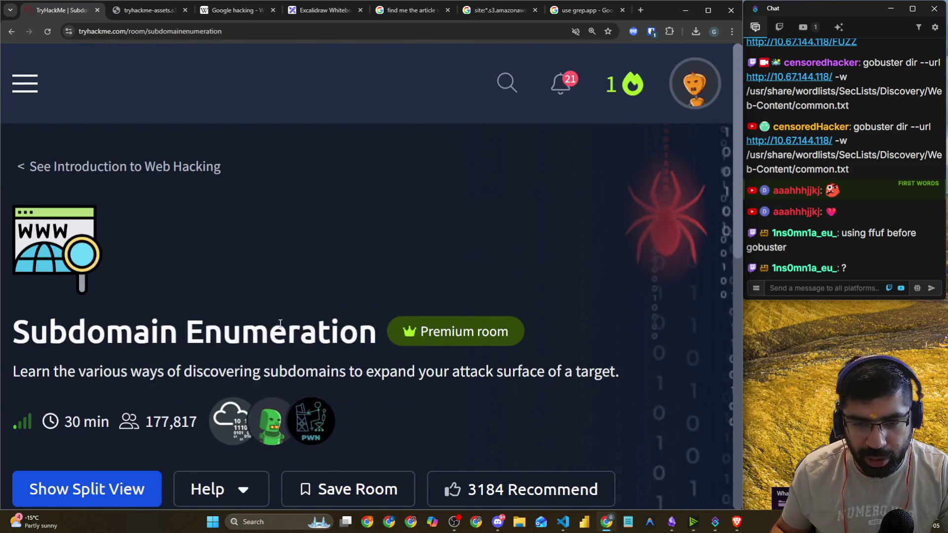
{"action": "scroll", "coordinate": [295, 321], "scroll_direction": "down", "scroll_amount": 5}
{"action": "scroll", "coordinate": [291, 321], "scroll_direction": "down", "scroll_amount": 4}
{"action": "scroll", "coordinate": [290, 321], "scroll_direction": "up", "scroll_amount": 9}
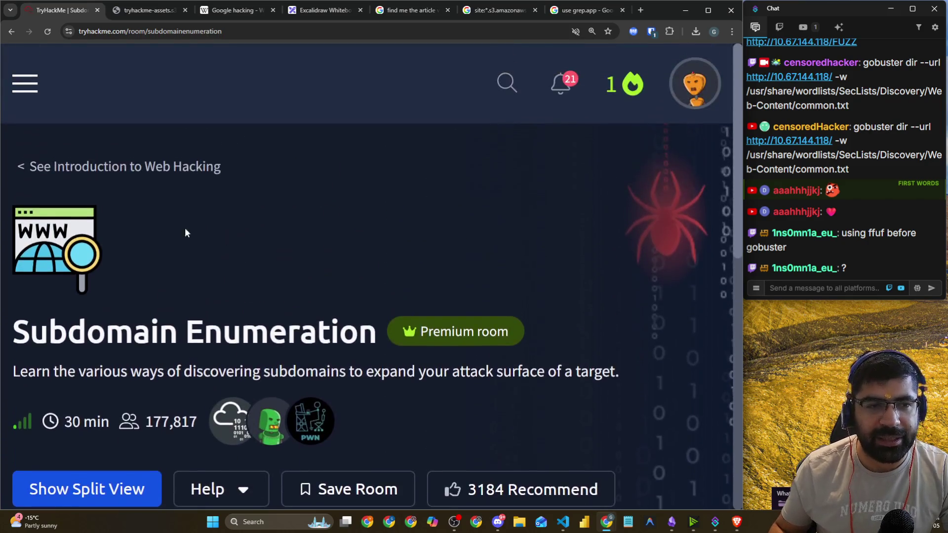
{"action": "left_click", "coordinate": [63, 169]}
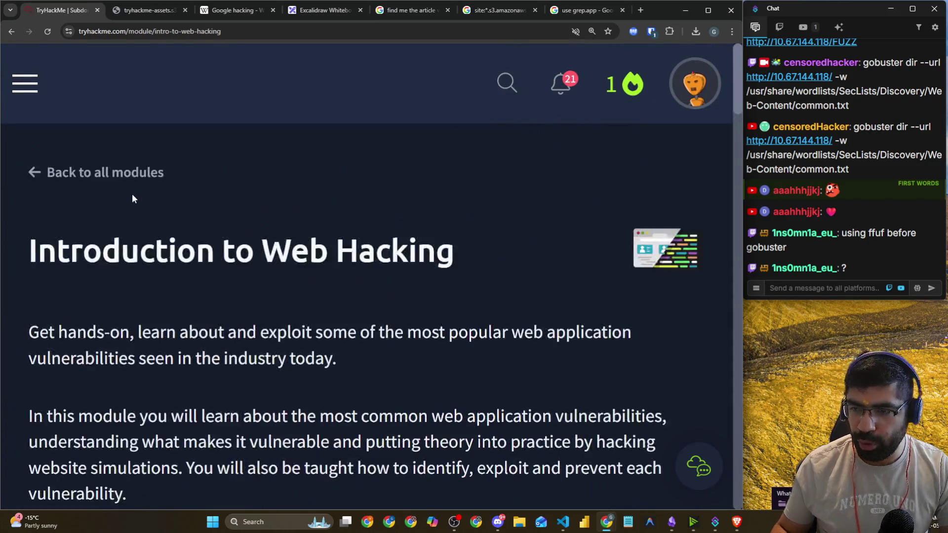
{"action": "scroll", "coordinate": [137, 197], "scroll_direction": "down", "scroll_amount": 15}
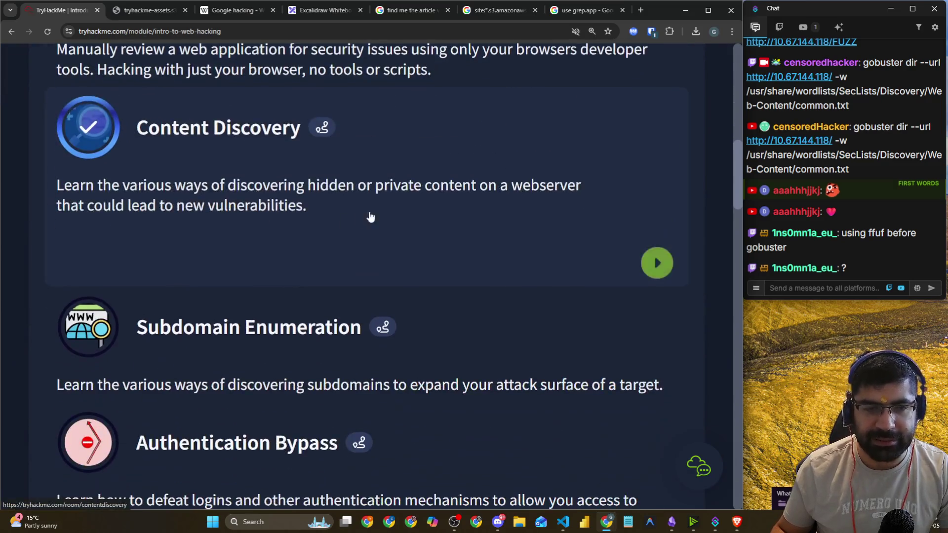
{"action": "scroll", "coordinate": [370, 214], "scroll_direction": "up", "scroll_amount": 1}
{"action": "key", "text": "ctrl+minus"}
{"action": "key", "text": "ctrl+minus"}
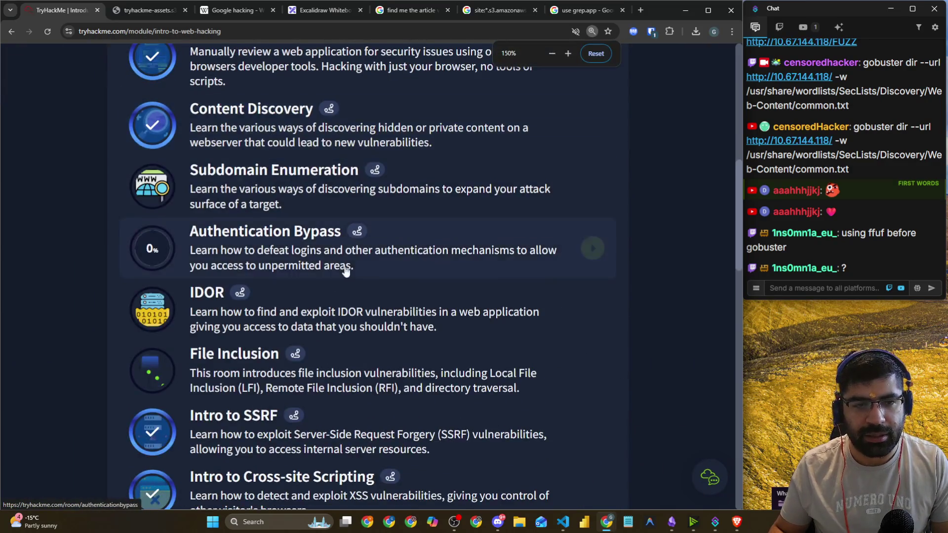
{"action": "scroll", "coordinate": [346, 267], "scroll_direction": "up", "scroll_amount": 3}
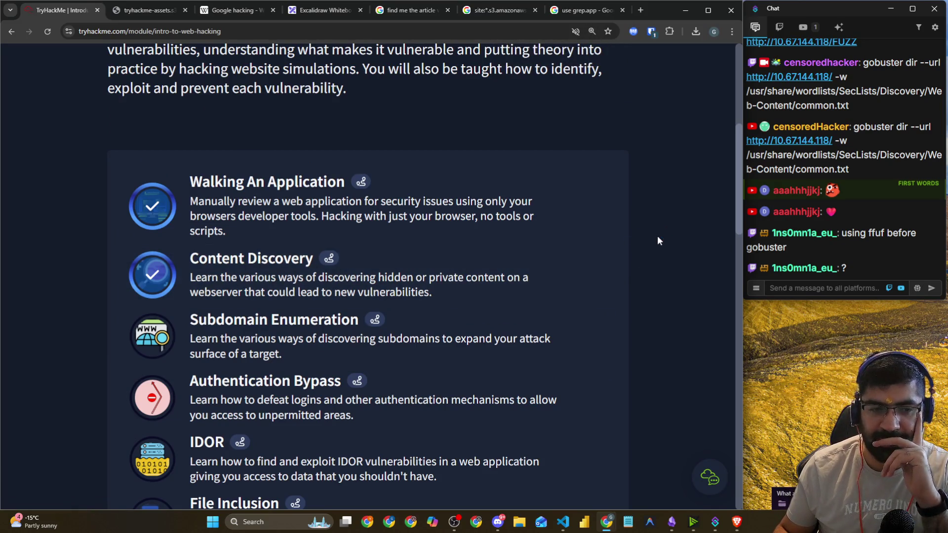
{"action": "scroll", "coordinate": [652, 237], "scroll_direction": "down", "scroll_amount": 4}
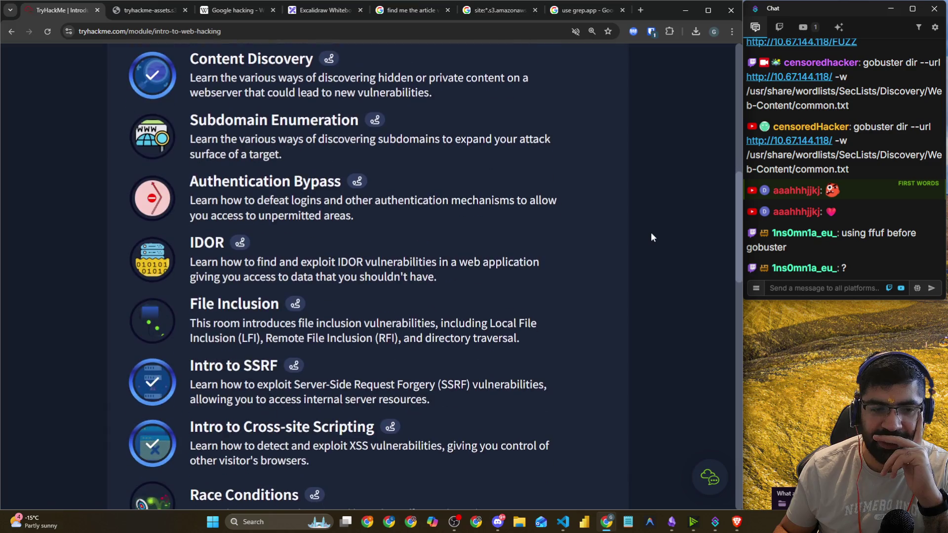
- Open the Subdomain Enumeration room and note its 30 min duration
{"action": "left_click", "coordinate": [203, 129]}
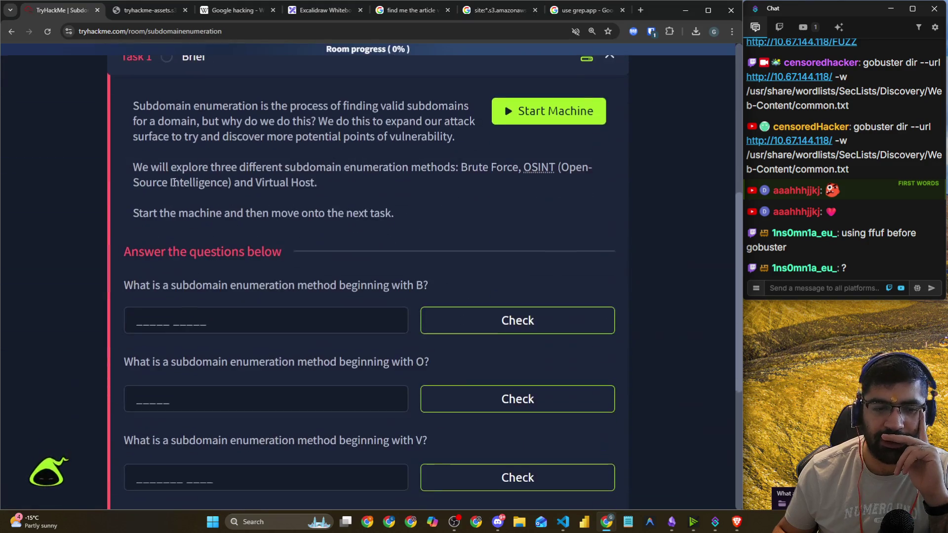
{"action": "scroll", "coordinate": [236, 129], "scroll_direction": "up", "scroll_amount": 2}
{"action": "scroll", "coordinate": [232, 159], "scroll_direction": "up", "scroll_amount": 5}
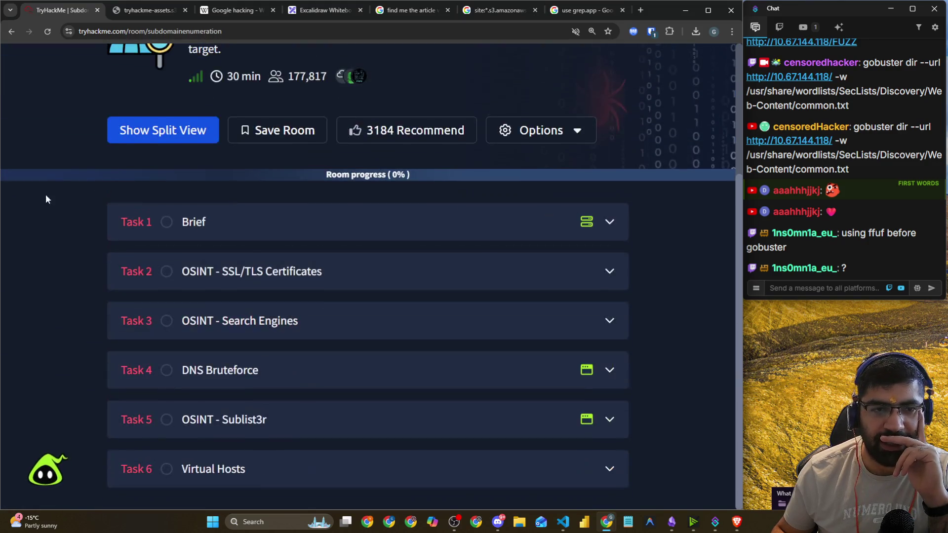
{"action": "left_click_drag", "start_coordinate": [185, 177], "coordinate": [242, 174]}
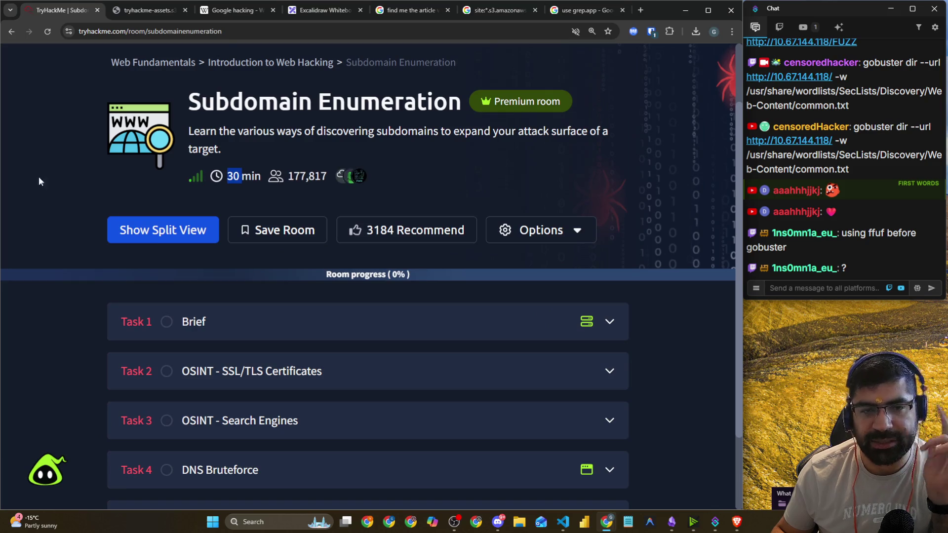
{"action": "scroll", "coordinate": [58, 241], "scroll_direction": "down", "scroll_amount": 2}
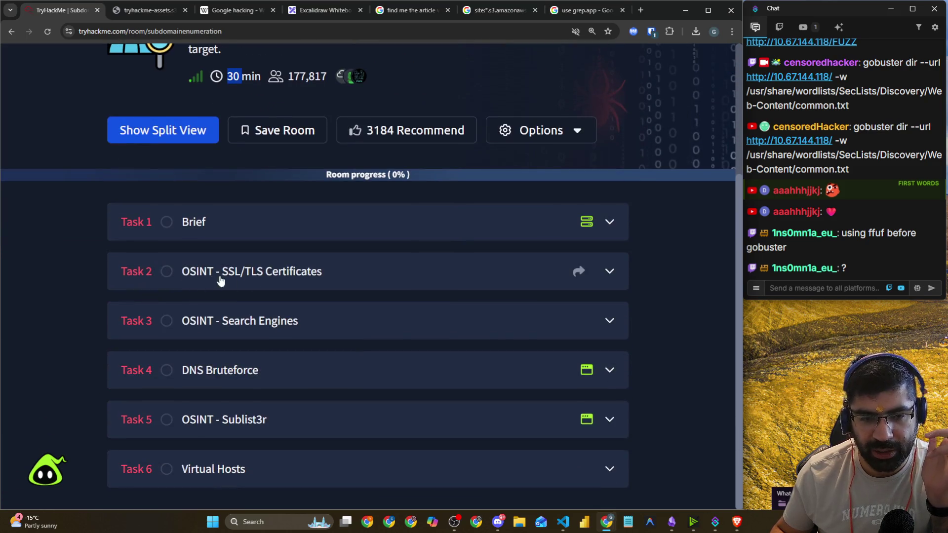
- Expand Tasks 2–6 (SSL/TLS, Search Engines, DNS Bruteforce, Sublist3r, Virtual Hosts), then return to the module
{"action": "left_click", "coordinate": [310, 278]}
{"action": "scroll", "coordinate": [517, 321], "scroll_direction": "down", "scroll_amount": 5}
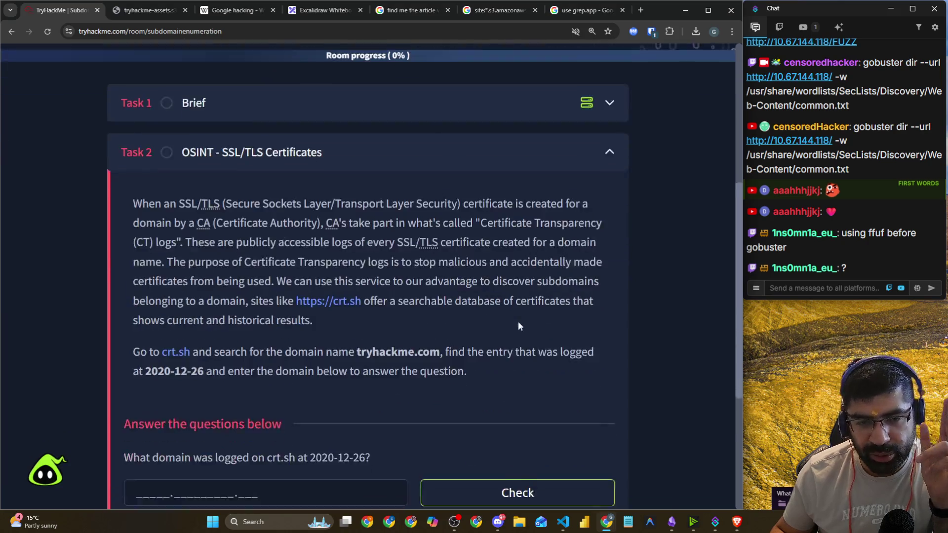
{"action": "scroll", "coordinate": [625, 303], "scroll_direction": "down", "scroll_amount": 2}
{"action": "left_click", "coordinate": [386, 328]}
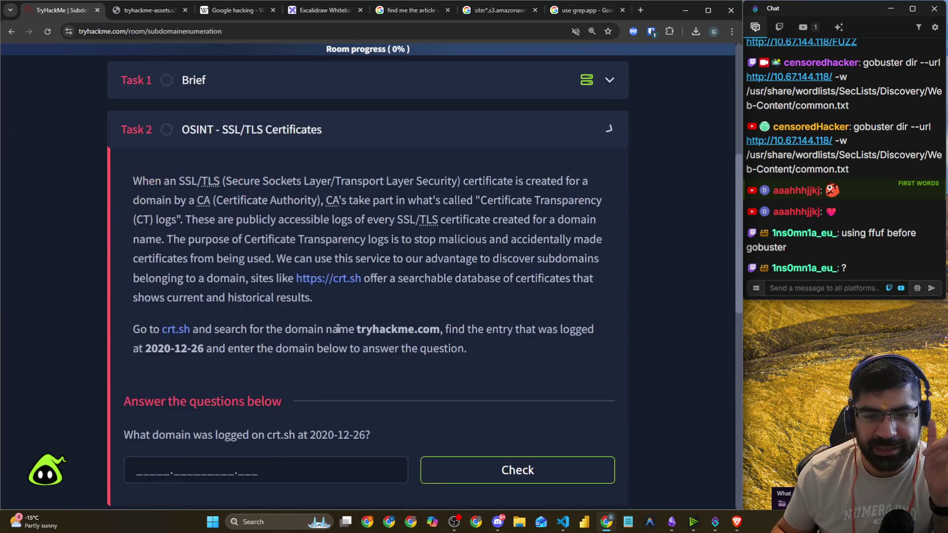
{"action": "scroll", "coordinate": [442, 328], "scroll_direction": "down", "scroll_amount": 4}
{"action": "left_click", "coordinate": [367, 354]}
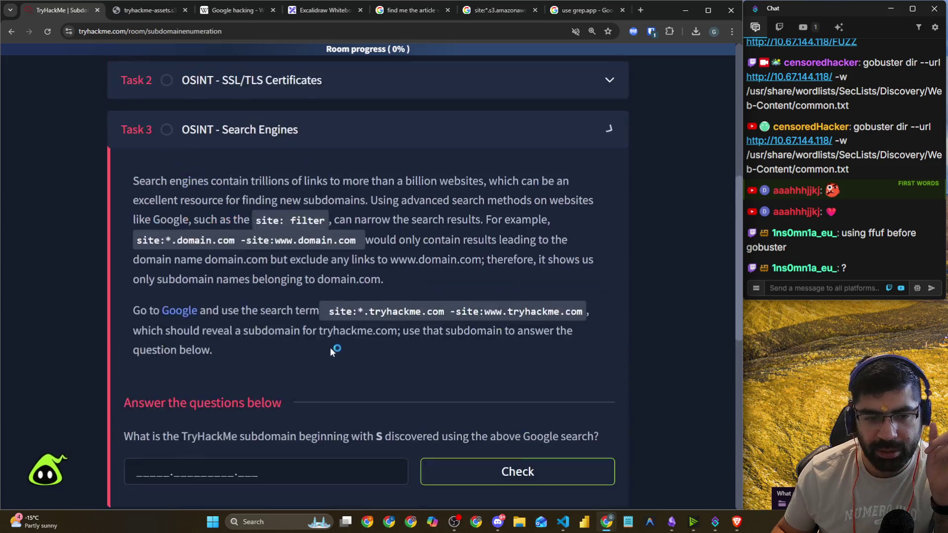
{"action": "left_click", "coordinate": [305, 418]}
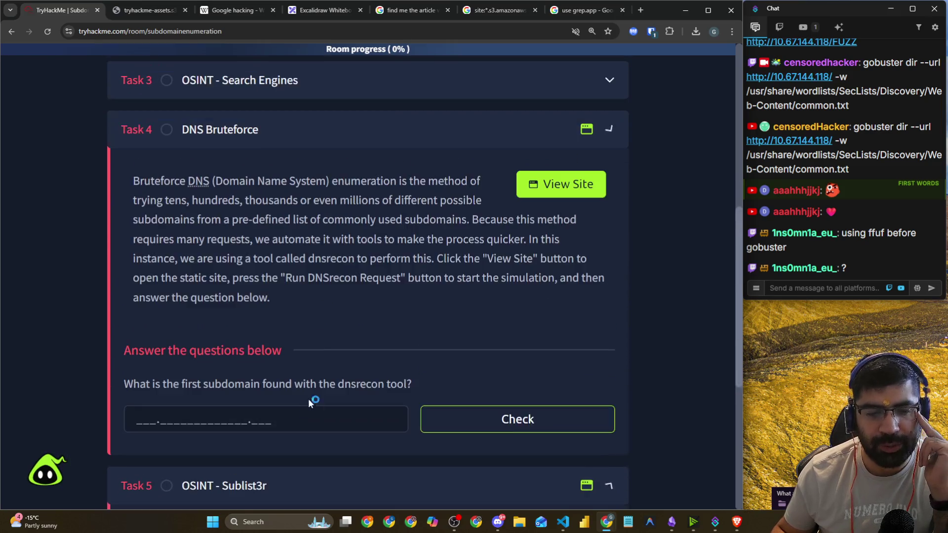
{"action": "left_click", "coordinate": [285, 467]}
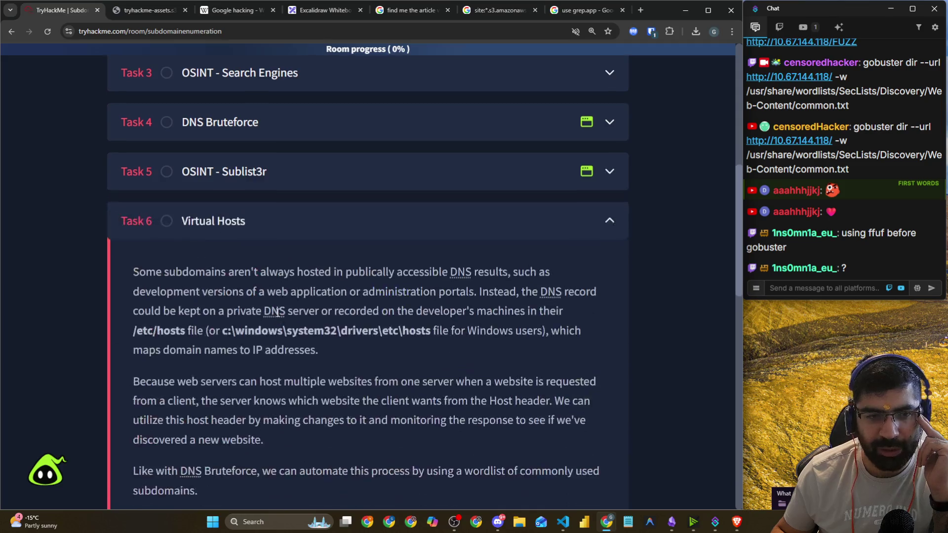
{"action": "scroll", "coordinate": [277, 389], "scroll_direction": "up", "scroll_amount": 10}
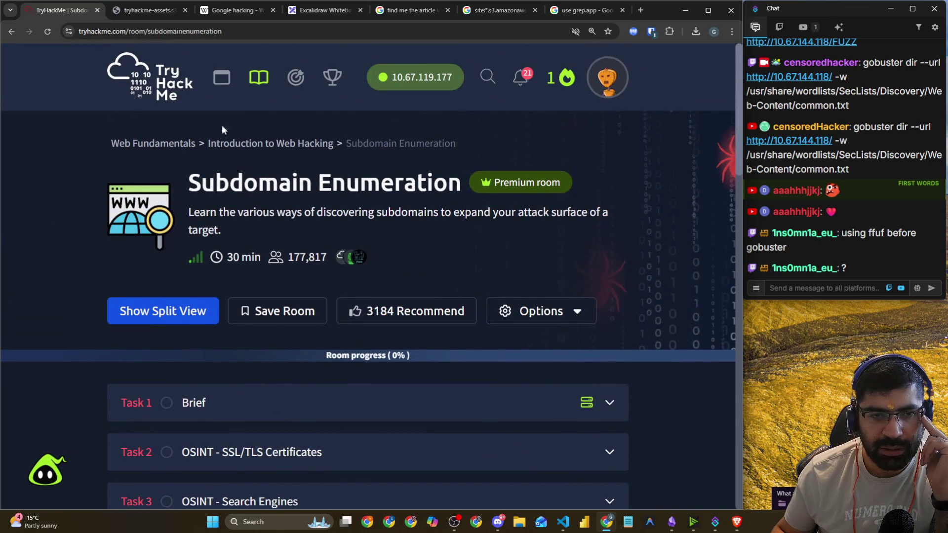
{"action": "left_click", "coordinate": [265, 144]}
{"action": "left_click", "coordinate": [290, 227]}
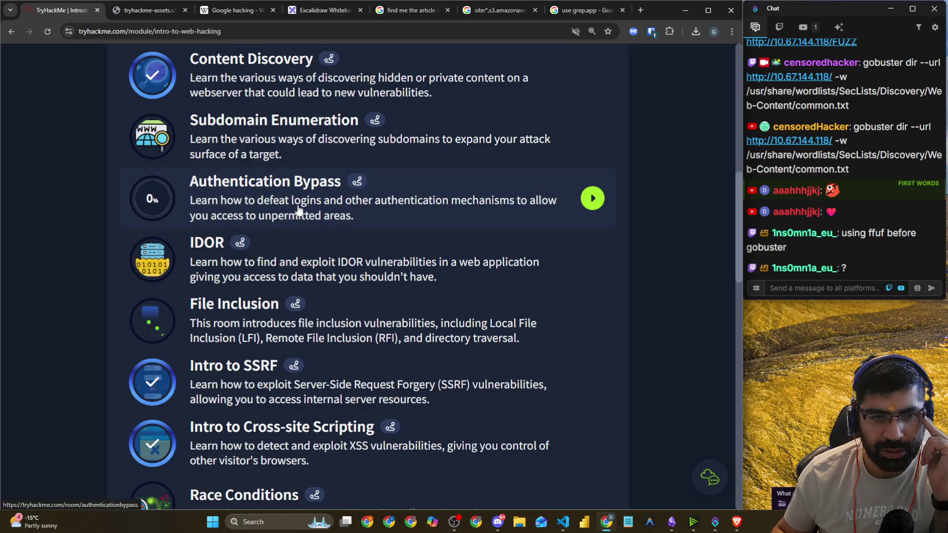
- Skim the Authentication Bypass room's Task 1 brief and task list, then bring up Discord
{"action": "scroll", "coordinate": [25, 254], "scroll_direction": "down", "scroll_amount": 4}
{"action": "scroll", "coordinate": [38, 263], "scroll_direction": "down", "scroll_amount": 3}
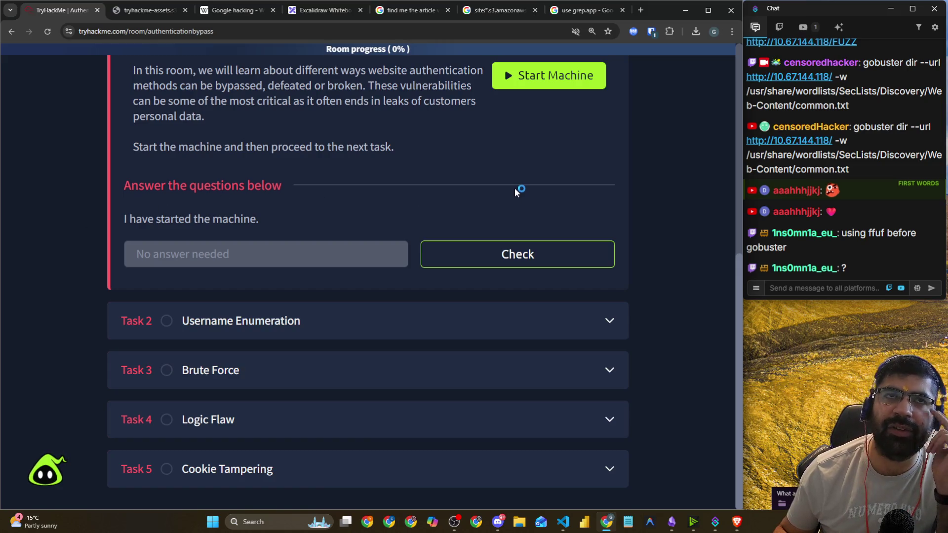
{"action": "scroll", "coordinate": [121, 133], "scroll_direction": "up", "scroll_amount": 5}
{"action": "scroll", "coordinate": [123, 134], "scroll_direction": "up", "scroll_amount": 2}
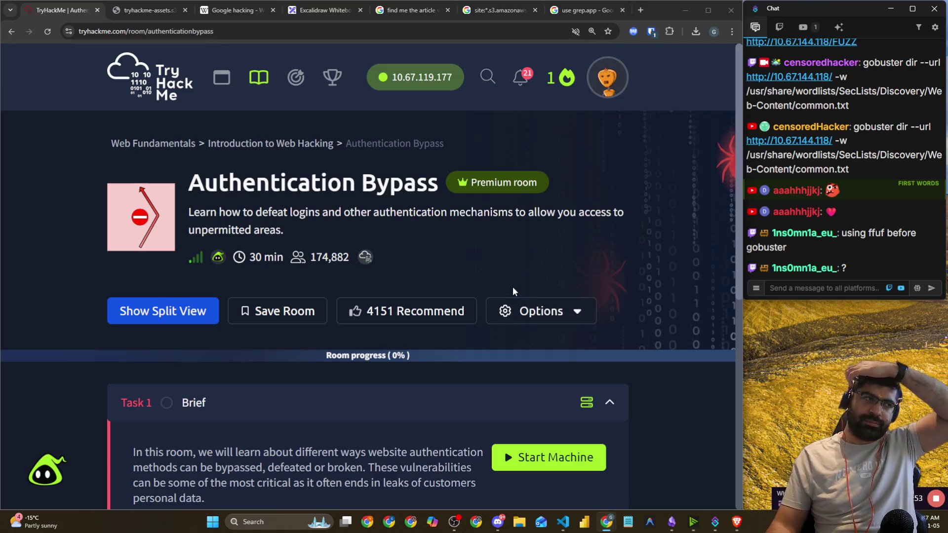
{"action": "left_click", "coordinate": [499, 524]}
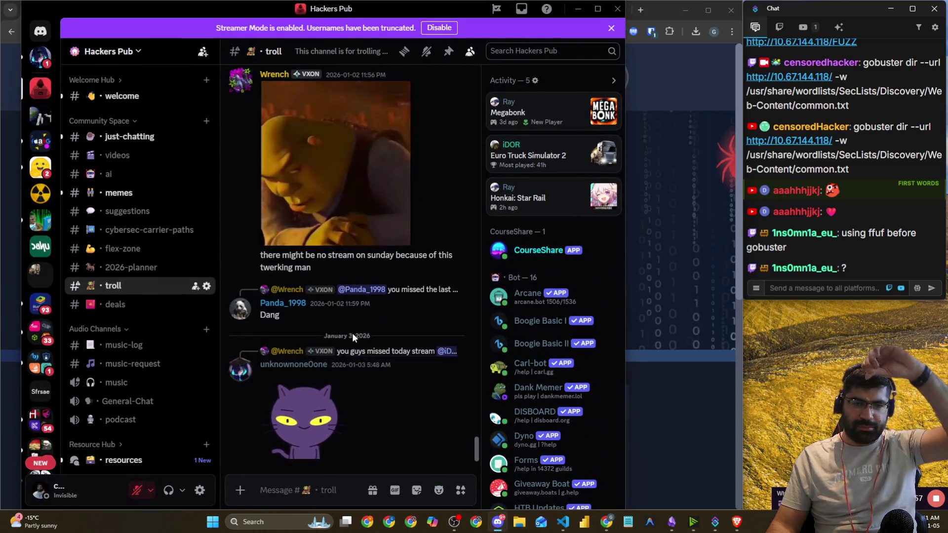
- Switch Hackers Pub to #just-chatting, scroll its messages, and drag Discord off-screen
{"action": "scroll", "coordinate": [453, 196], "scroll_direction": "up", "scroll_amount": 2}
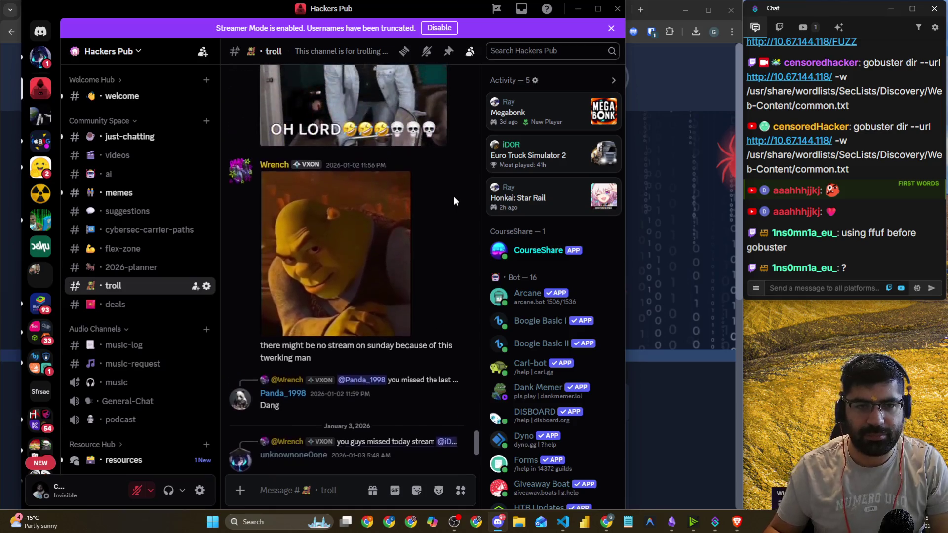
{"action": "left_click", "coordinate": [131, 138]}
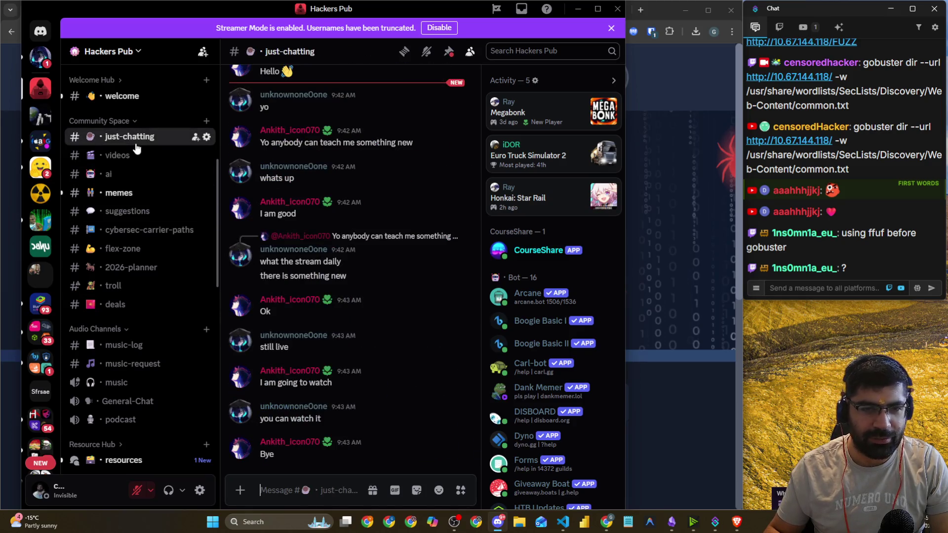
{"action": "scroll", "coordinate": [375, 207], "scroll_direction": "up", "scroll_amount": 3}
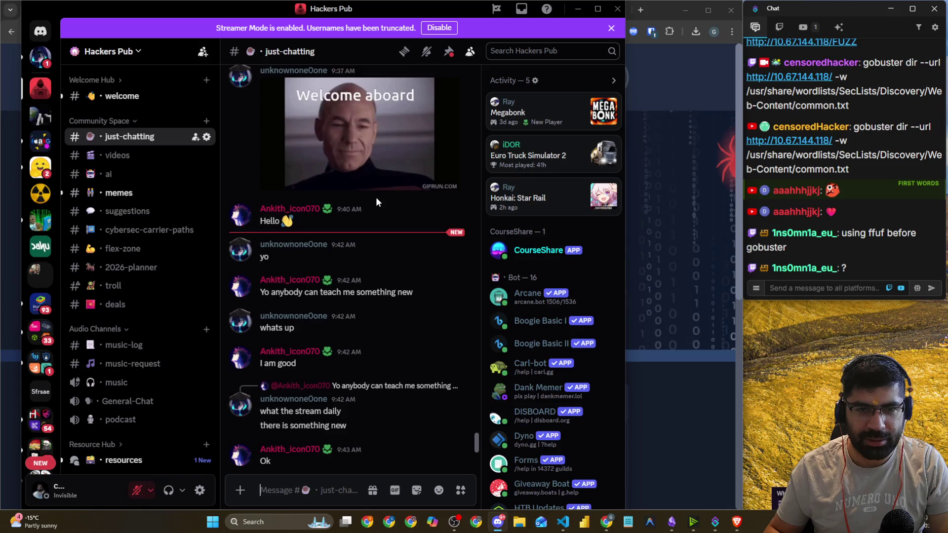
{"action": "mouse_move", "coordinate": [435, 7]}
{"action": "left_mouse_down"}
{"action": "mouse_move", "coordinate": [288, 115]}
{"action": "mouse_move", "coordinate": [0, 125]}
{"action": "left_mouse_up"}
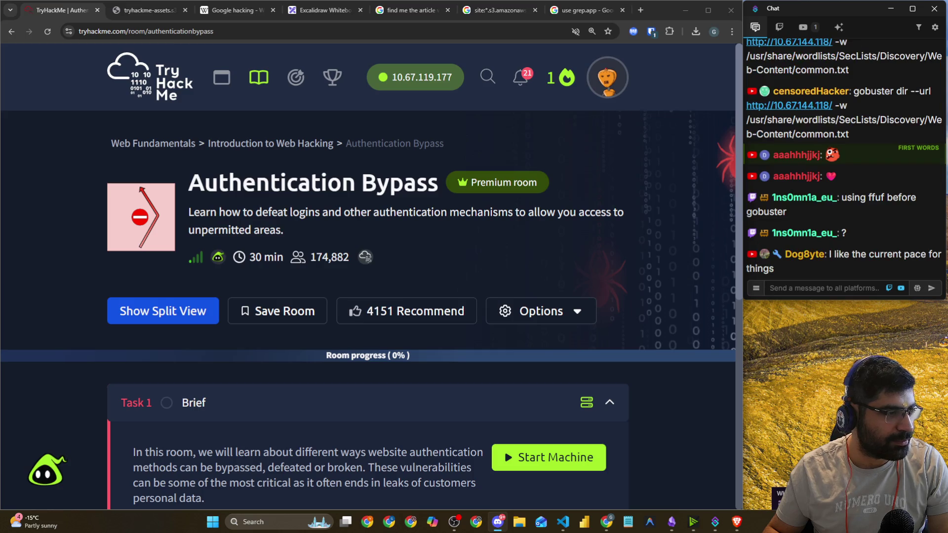
- Return from Authentication Bypass to the Introduction to Web Hacking rooms list via Practice
{"action": "left_click", "coordinate": [740, 333]}
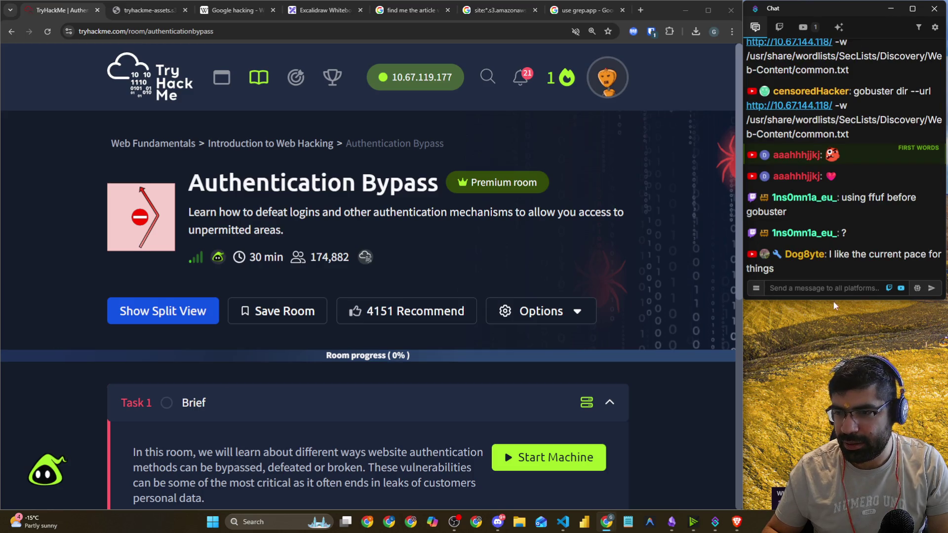
{"action": "left_click", "coordinate": [844, 291]}
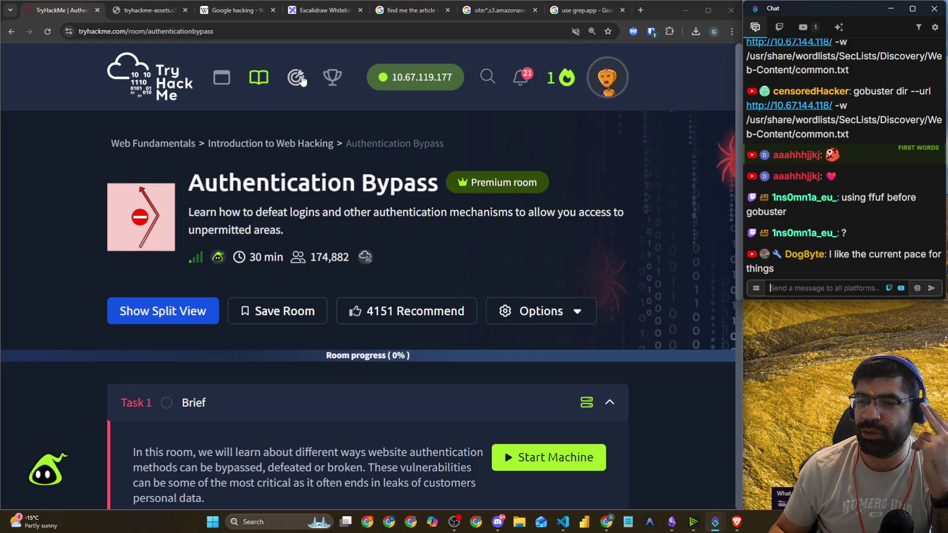
{"action": "left_click", "coordinate": [303, 79]}
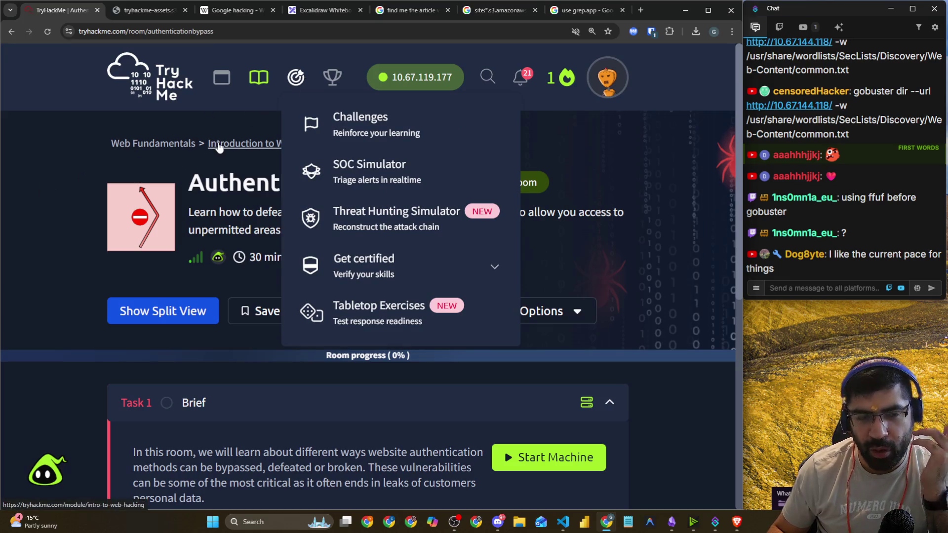
{"action": "left_click", "coordinate": [218, 144]}
{"action": "scroll", "coordinate": [181, 249], "scroll_direction": "down", "scroll_amount": 5}
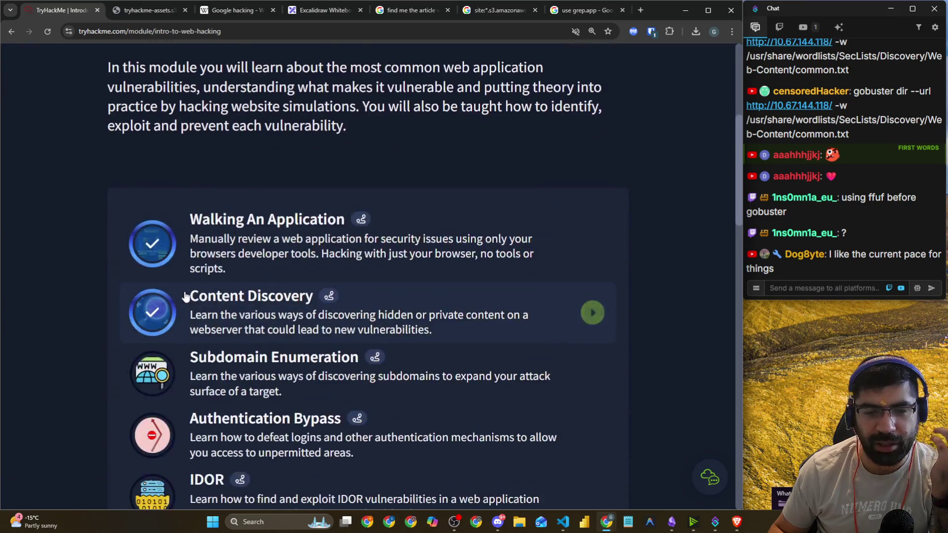
- Scroll the module's room list down to SQL Injection and bring the chat panel into focus
{"action": "scroll", "coordinate": [185, 297], "scroll_direction": "down", "scroll_amount": 3}
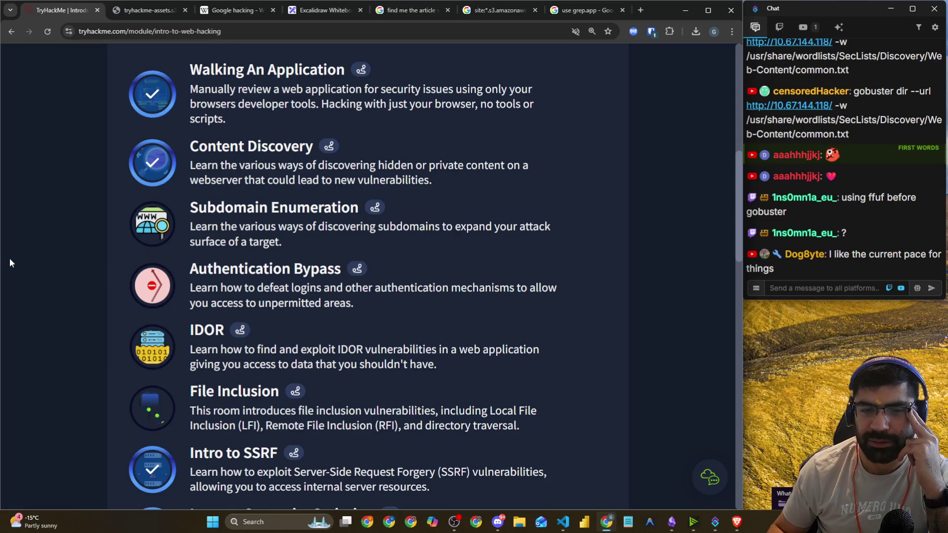
{"action": "scroll", "coordinate": [10, 262], "scroll_direction": "down", "scroll_amount": 5}
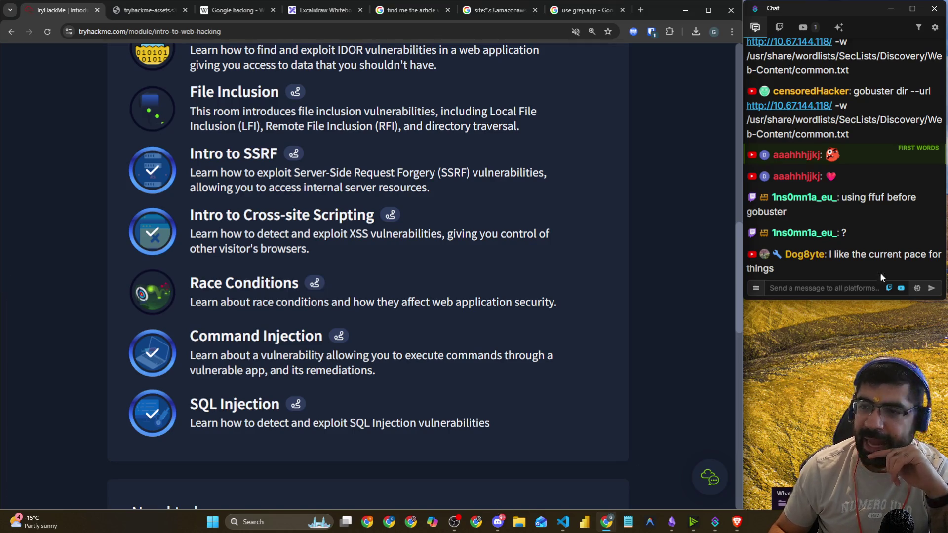
{"action": "left_click", "coordinate": [830, 287]}
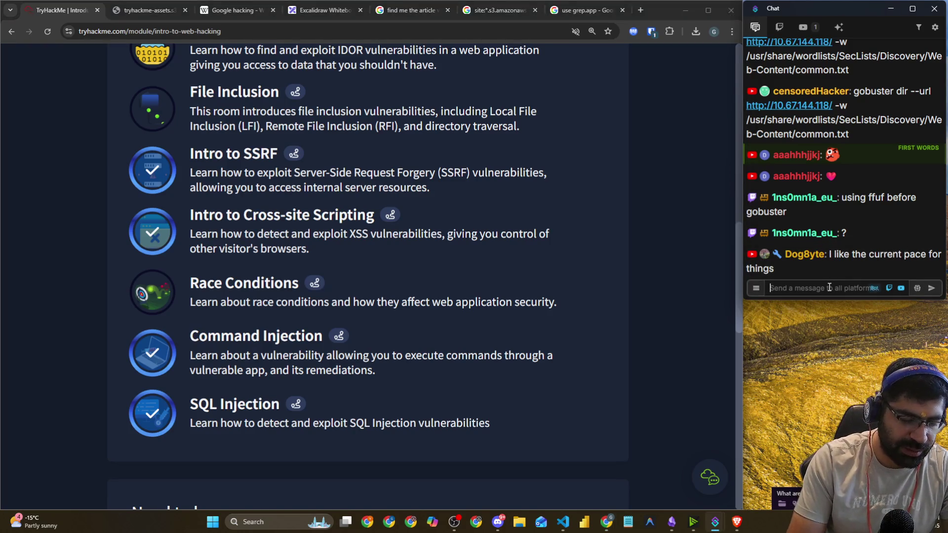
{"action": "scroll", "coordinate": [897, 155], "scroll_direction": "up", "scroll_amount": 5}
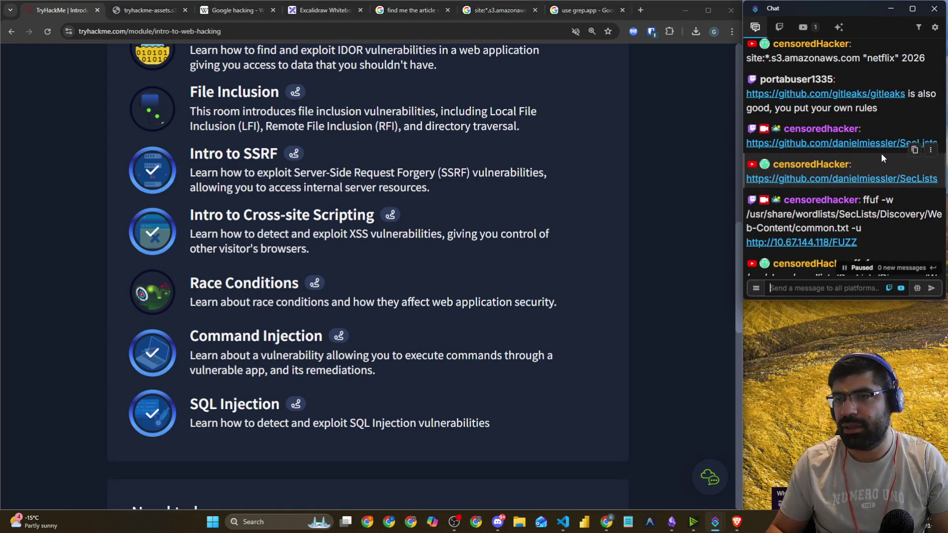
{"action": "scroll", "coordinate": [875, 163], "scroll_direction": "down", "scroll_amount": 5}
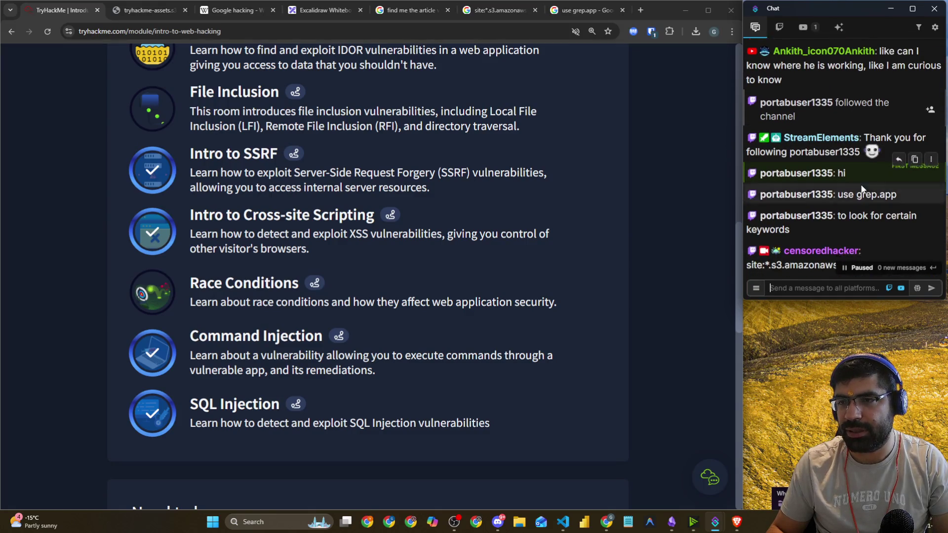
- Copy the chat message recommending gitleaks into the browser address bar
{"action": "left_click_drag", "start_coordinate": [885, 158], "coordinate": [748, 145]}
{"action": "key", "text": "ctrl+c"}
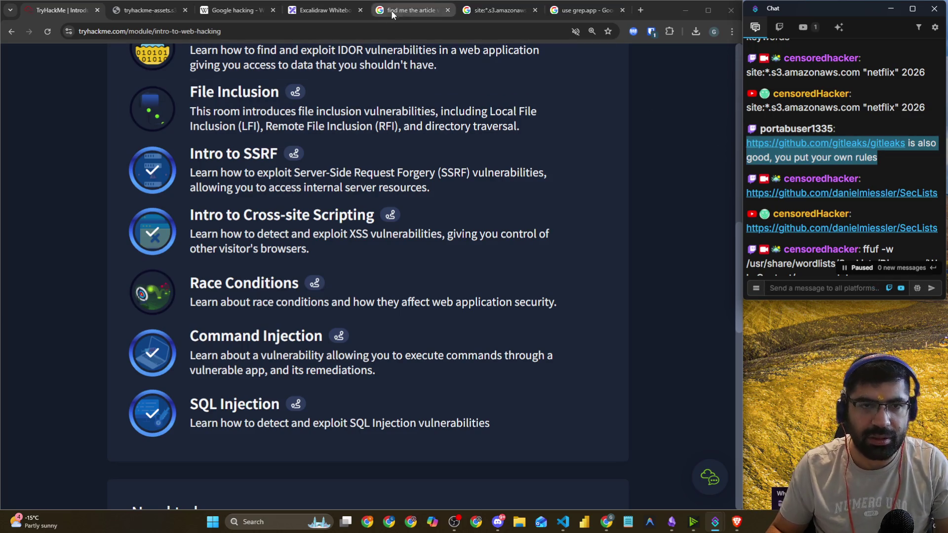
{"action": "left_click", "coordinate": [378, 26]}
{"action": "key", "text": "ctrl+v"}
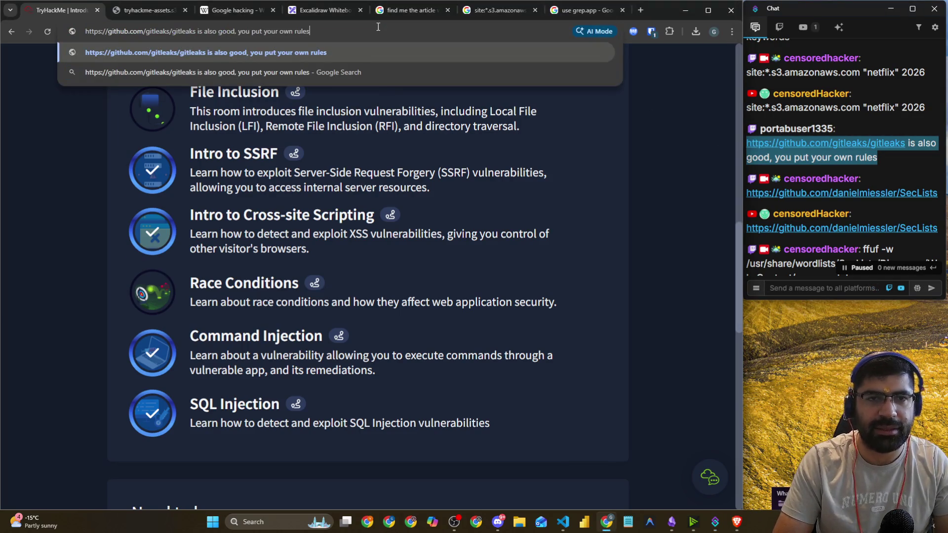
{"action": "key", "text": "Return"}
{"action": "scroll", "coordinate": [759, 208], "scroll_direction": "up", "scroll_amount": 3}
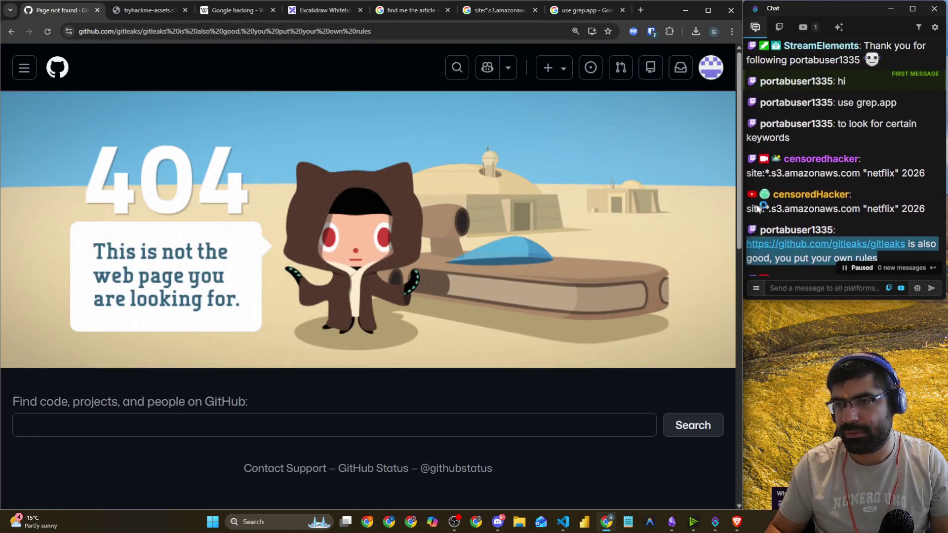
{"action": "left_click_drag", "start_coordinate": [167, 31], "coordinate": [491, 26]}
{"action": "key", "text": "BackSpace"}
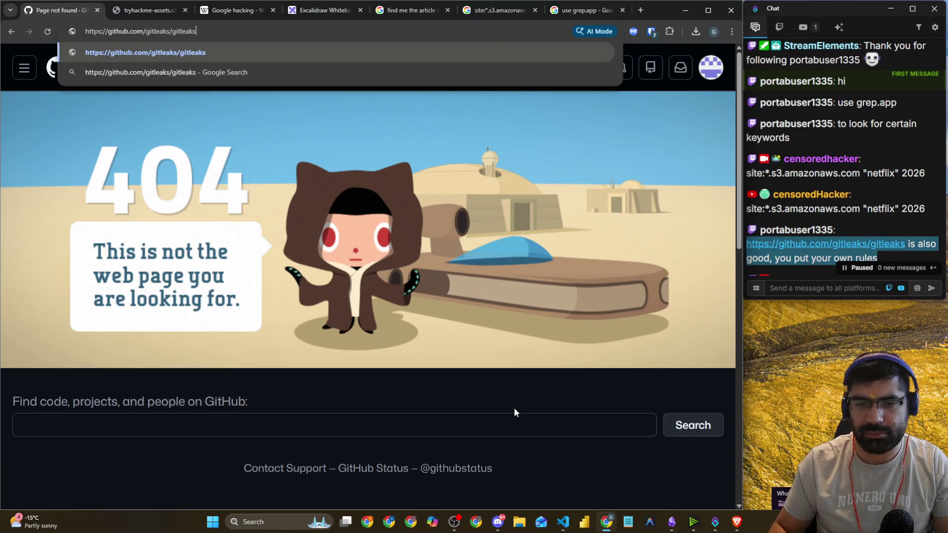
{"action": "left_click", "coordinate": [497, 430]}
{"action": "scroll", "coordinate": [834, 164], "scroll_direction": "up", "scroll_amount": 3}
{"action": "scroll", "coordinate": [835, 163], "scroll_direction": "up", "scroll_amount": 10}
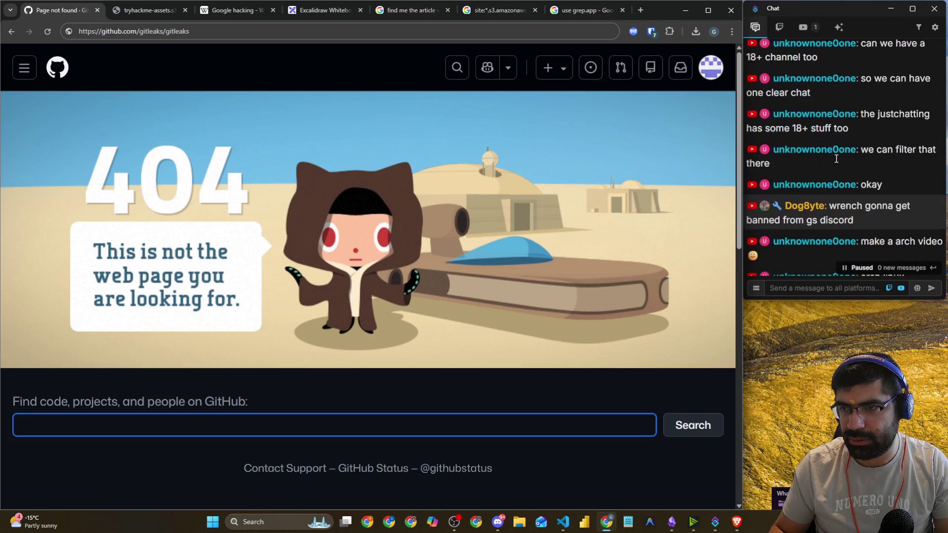
{"action": "scroll", "coordinate": [837, 158], "scroll_direction": "down", "scroll_amount": 5}
{"action": "left_click_drag", "start_coordinate": [885, 148], "coordinate": [870, 120]}
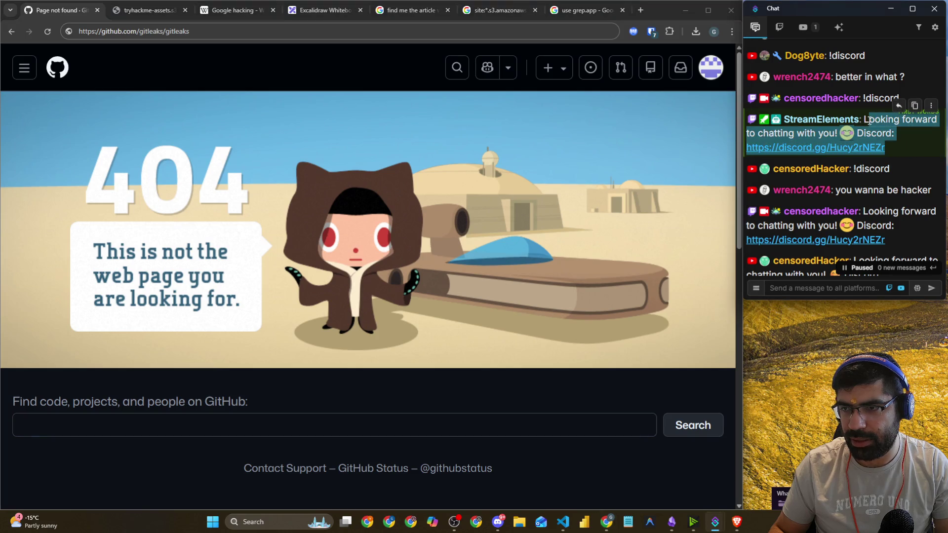
{"action": "left_click", "coordinate": [835, 289]}
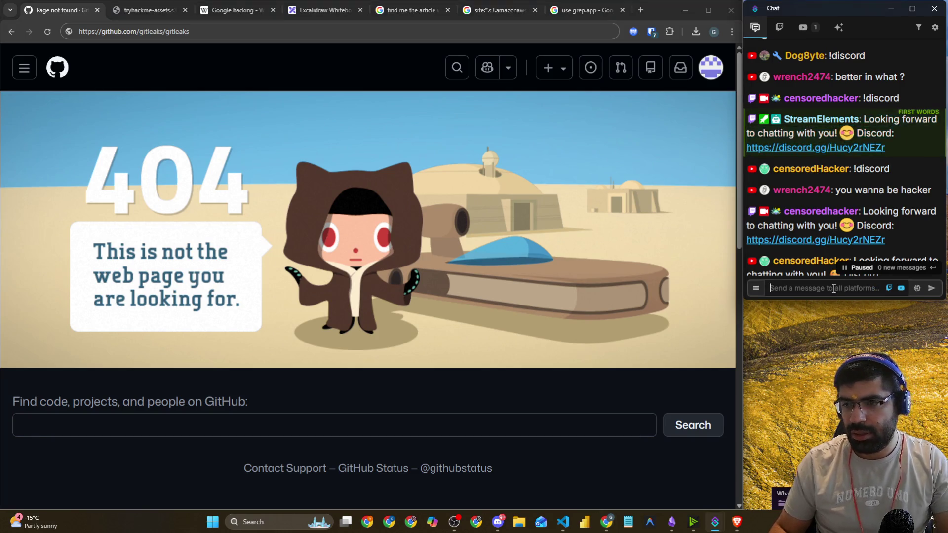
{"action": "scroll", "coordinate": [929, 247], "scroll_direction": "down", "scroll_amount": 5}
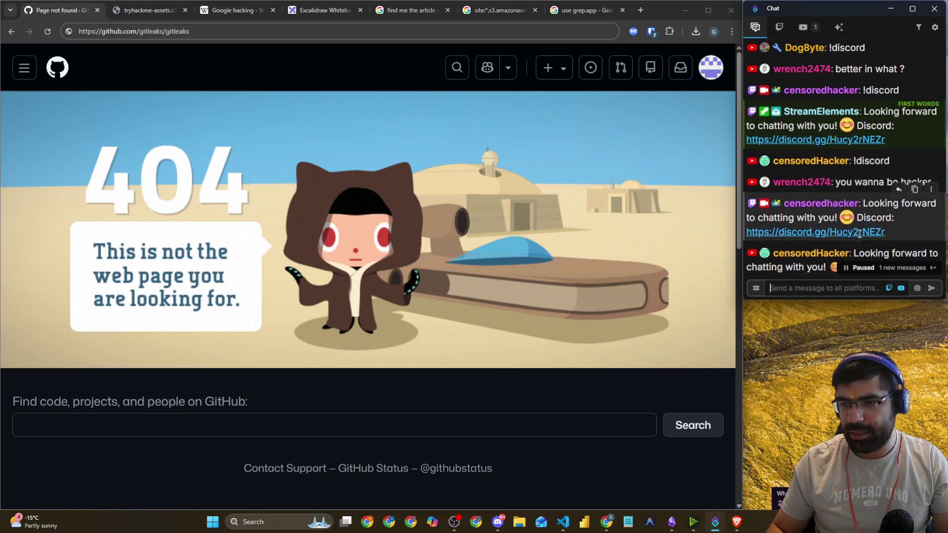
{"action": "left_click", "coordinate": [931, 272]}
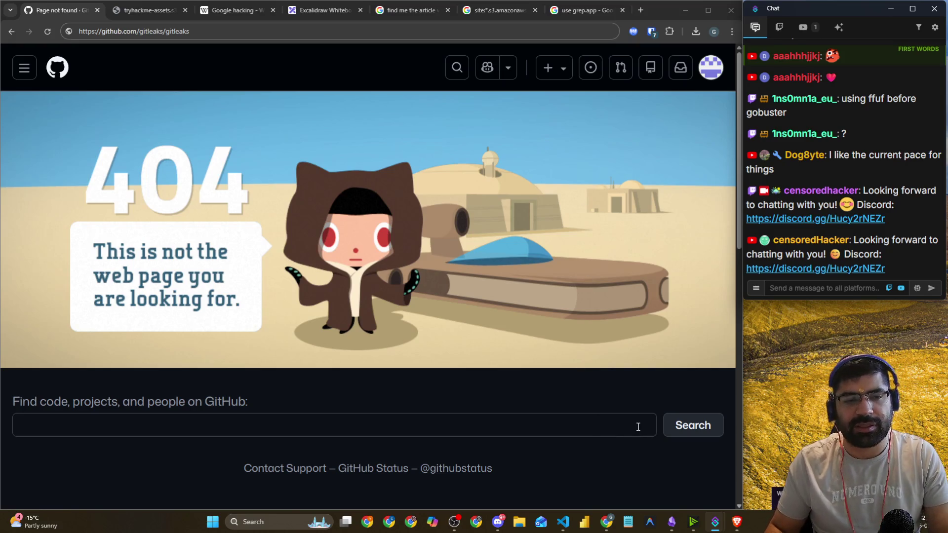
{"action": "left_click", "coordinate": [500, 492]}
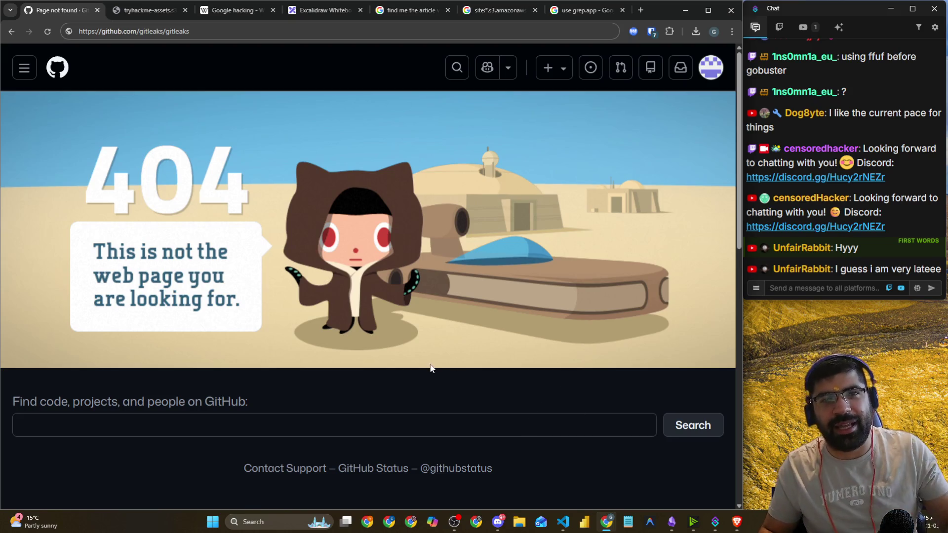
{"action": "key", "text": "alt+Tab"}
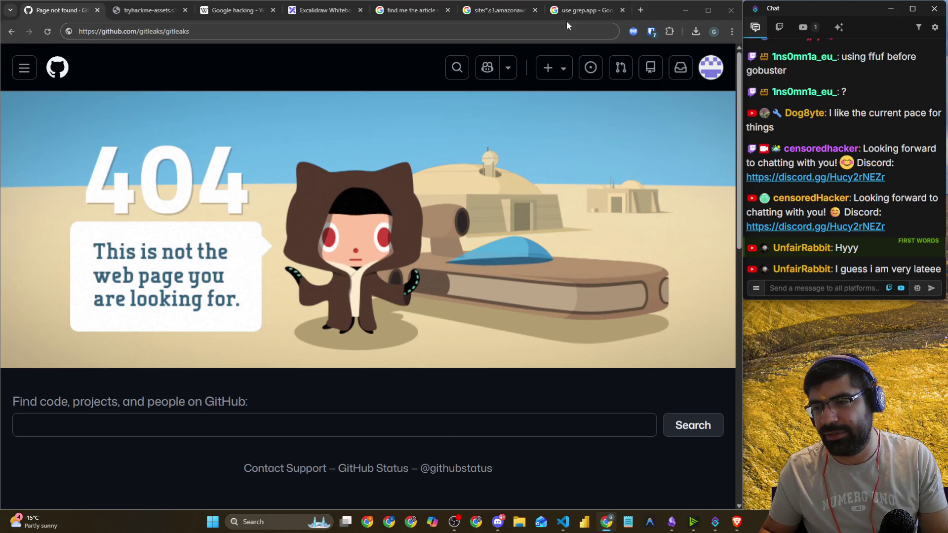
{"action": "left_click", "coordinate": [496, 9]}
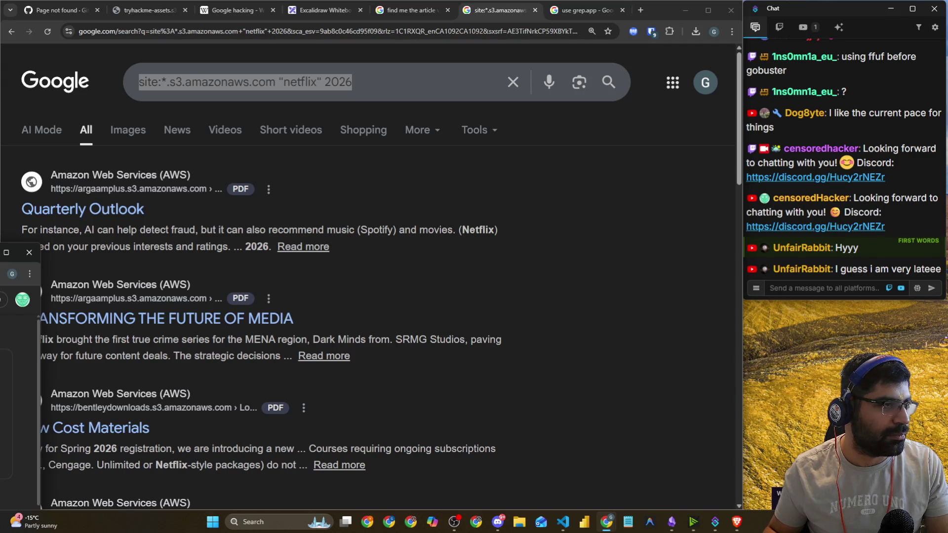
- Drag the YouTube Studio window to the screen centre over the Netflix S3 search results
{"action": "mouse_move", "coordinate": [0, 376]}
{"action": "left_mouse_down"}
{"action": "mouse_move", "coordinate": [366, 94]}
{"action": "mouse_move", "coordinate": [351, 62]}
{"action": "left_mouse_up"}
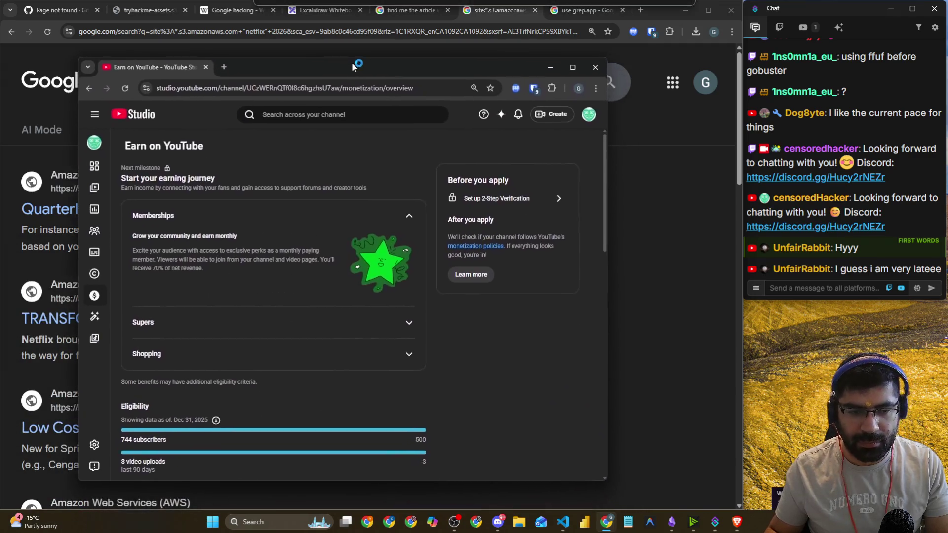
- Scroll the Earn on YouTube page and highlight the 2,412 valid public watch hours line
{"action": "scroll", "coordinate": [235, 282], "scroll_direction": "down", "scroll_amount": 2}
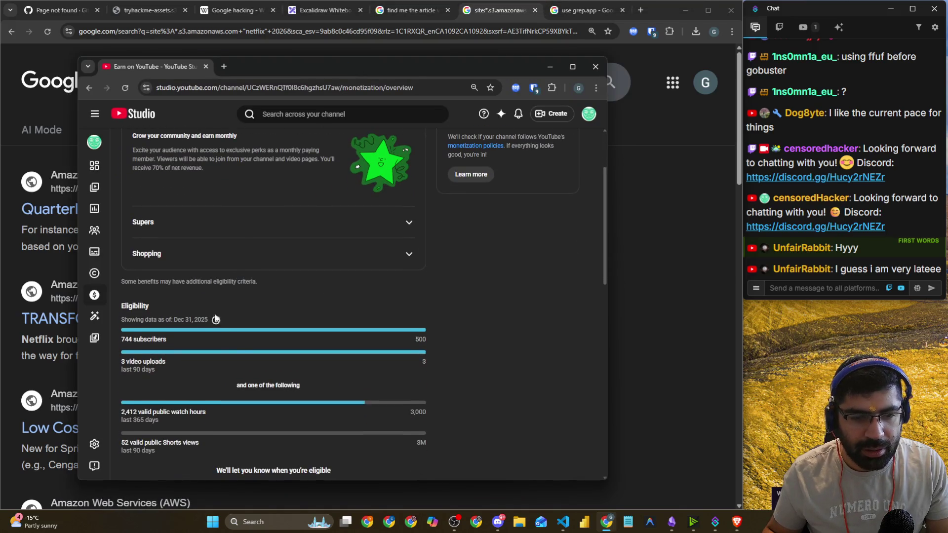
{"action": "scroll", "coordinate": [216, 319], "scroll_direction": "down", "scroll_amount": 4}
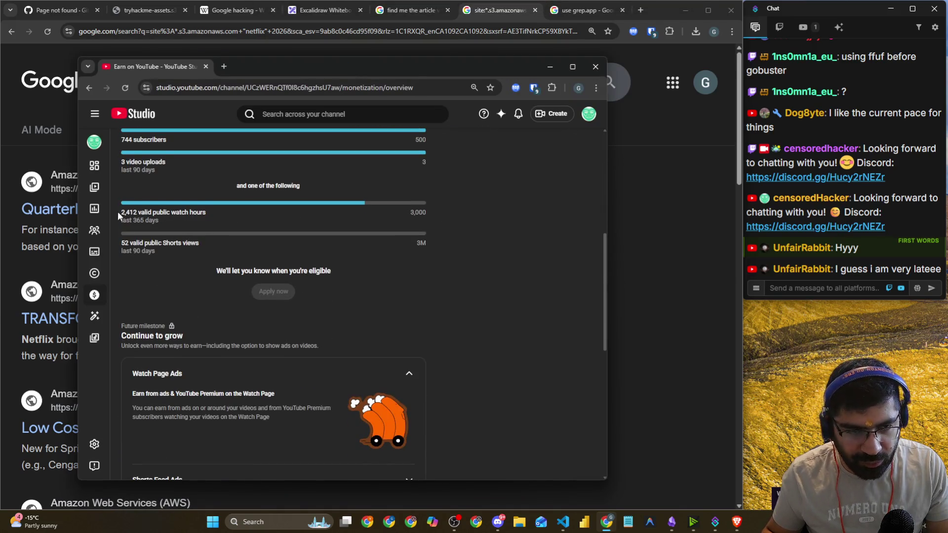
{"action": "triple_click", "coordinate": [205, 212]}
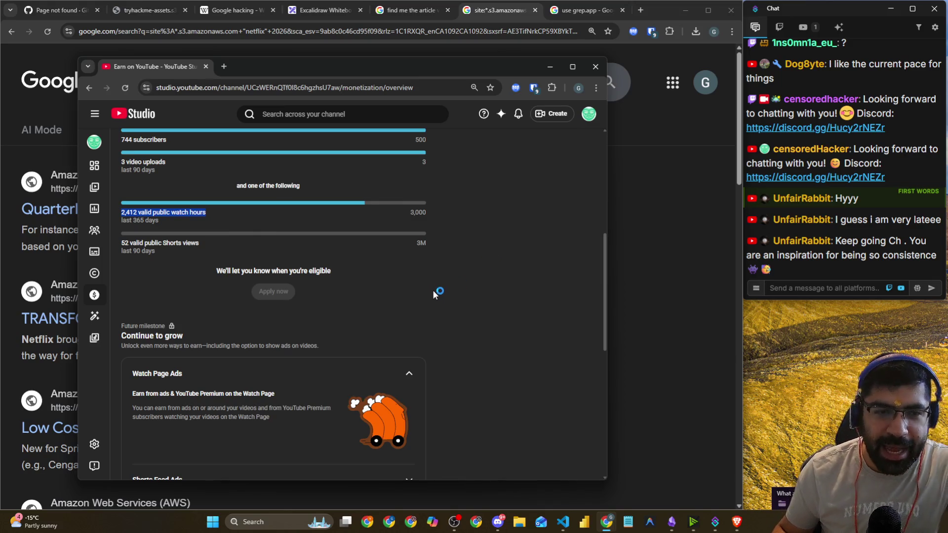
{"action": "scroll", "coordinate": [429, 301], "scroll_direction": "up", "scroll_amount": 3}
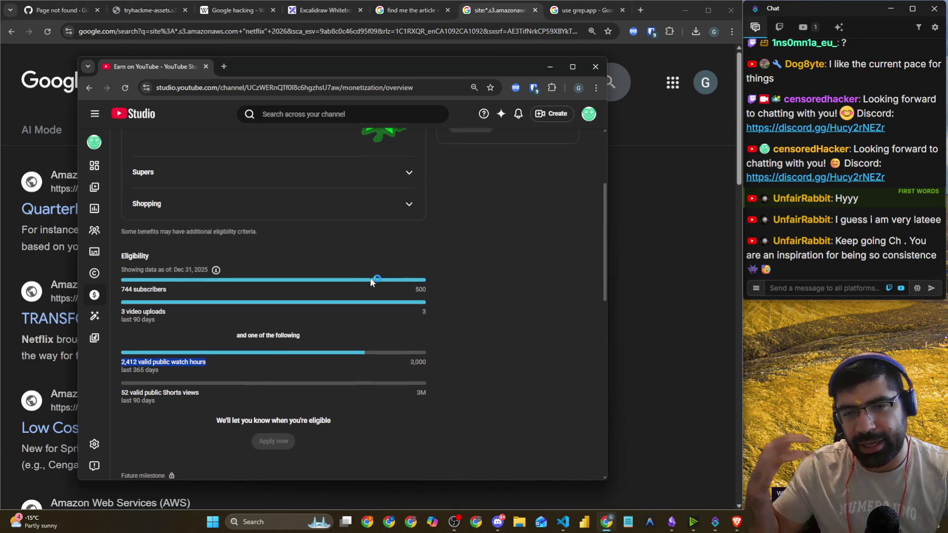
- Zoom the page to 110%, enlarge the window, and clear the watch hours selection
{"action": "key", "text": "ctrl+plus"}
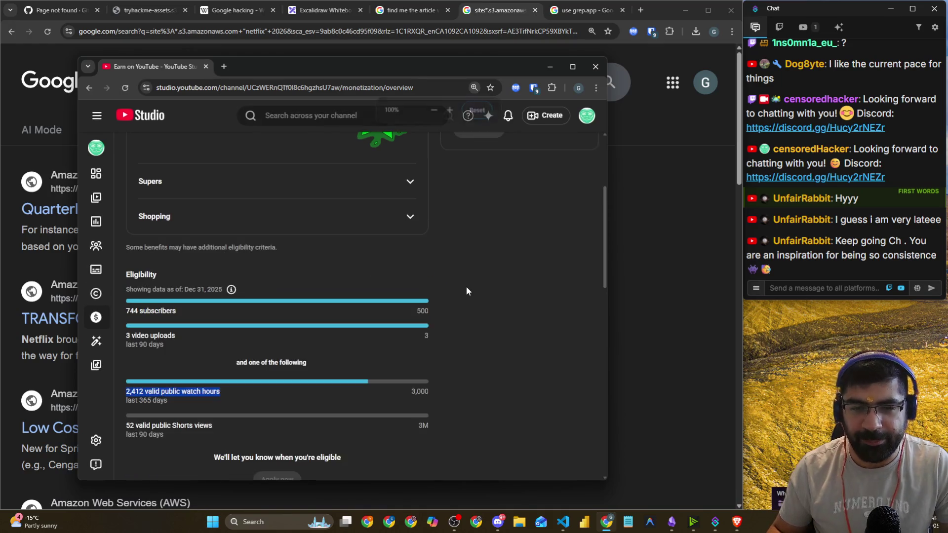
{"action": "key", "text": "ctrl+plus"}
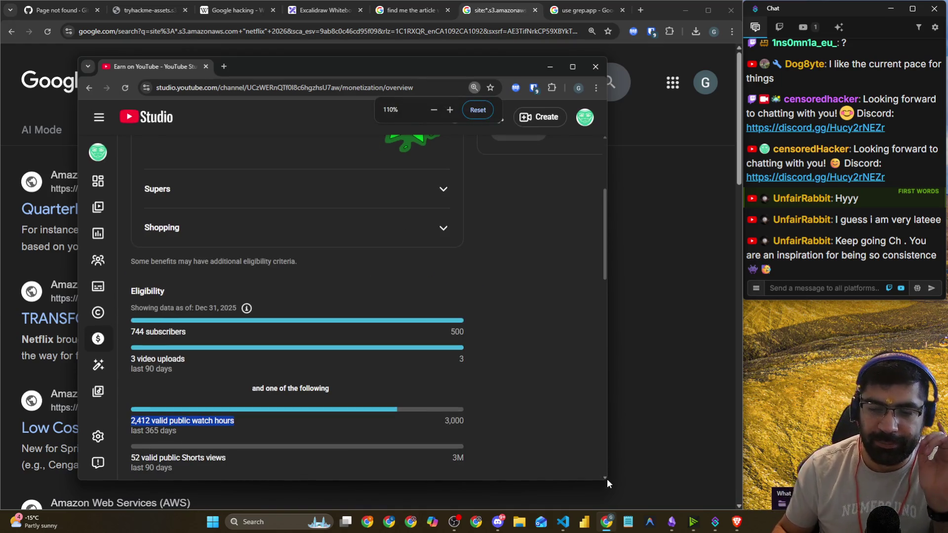
{"action": "left_click_drag", "start_coordinate": [608, 483], "coordinate": [642, 498]}
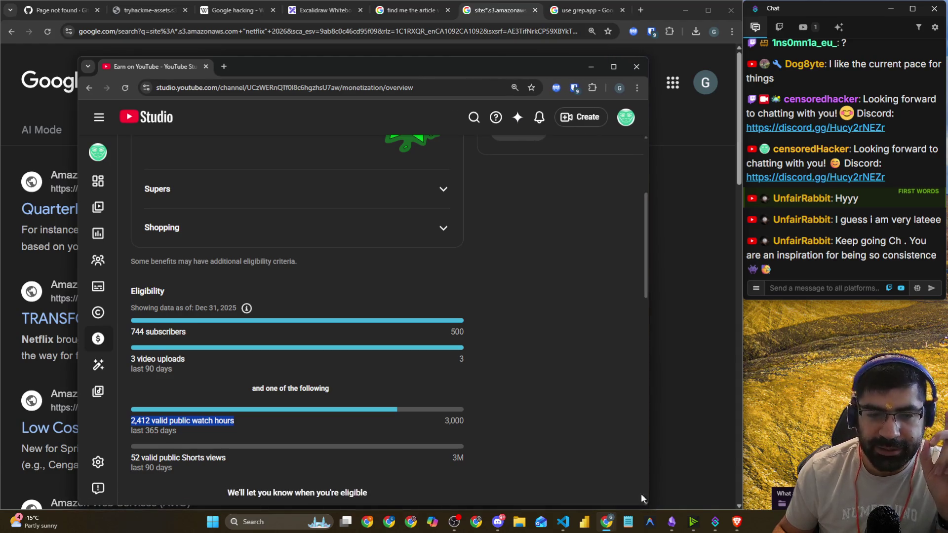
{"action": "scroll", "coordinate": [546, 301], "scroll_direction": "down", "scroll_amount": 2}
{"action": "left_click", "coordinate": [546, 295]}
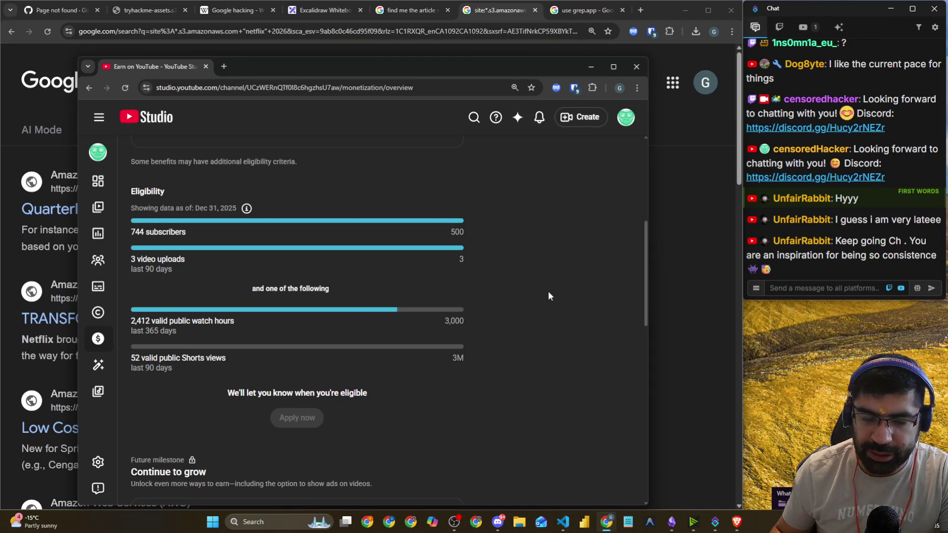
{"action": "scroll", "coordinate": [563, 271], "scroll_direction": "down", "scroll_amount": 1}
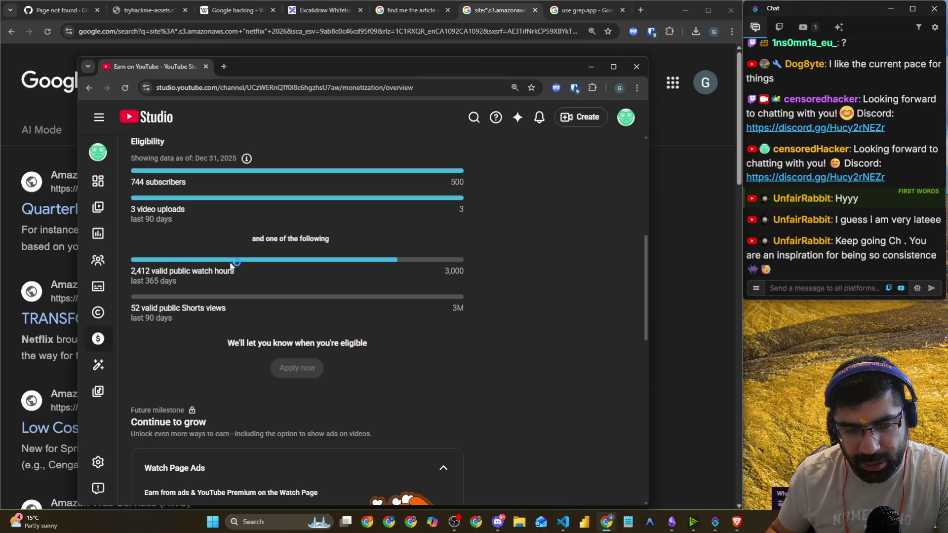
{"action": "triple_click", "coordinate": [180, 282]}
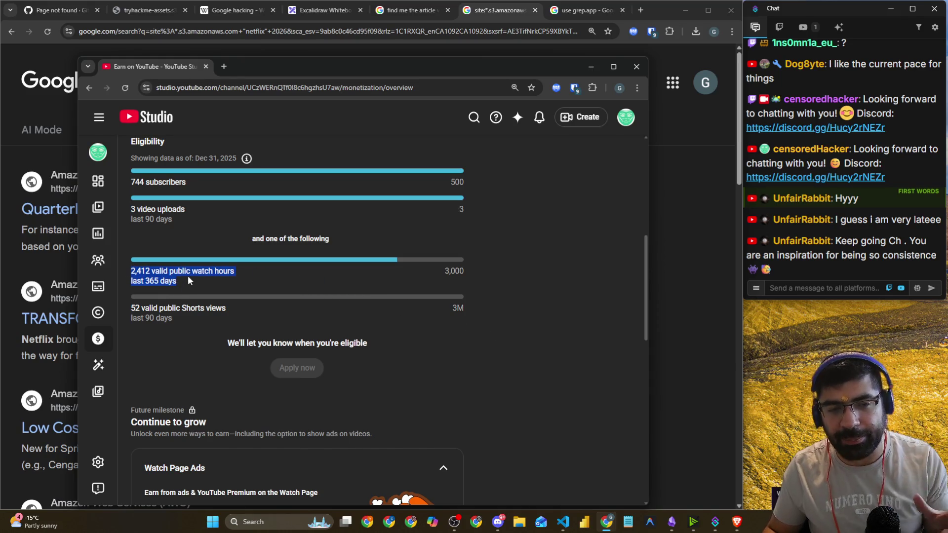
{"action": "left_click", "coordinate": [450, 271]}
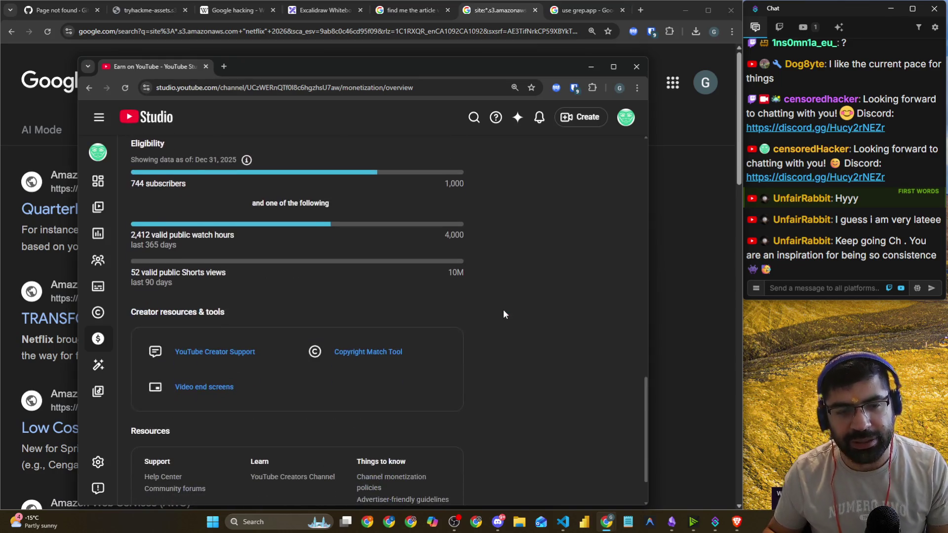
{"action": "scroll", "coordinate": [383, 301], "scroll_direction": "up", "scroll_amount": 3}
{"action": "mouse_move", "coordinate": [423, 269]}
{"action": "left_mouse_down"}
{"action": "mouse_move", "coordinate": [472, 270]}
{"action": "mouse_move", "coordinate": [434, 328]}
{"action": "left_mouse_up"}
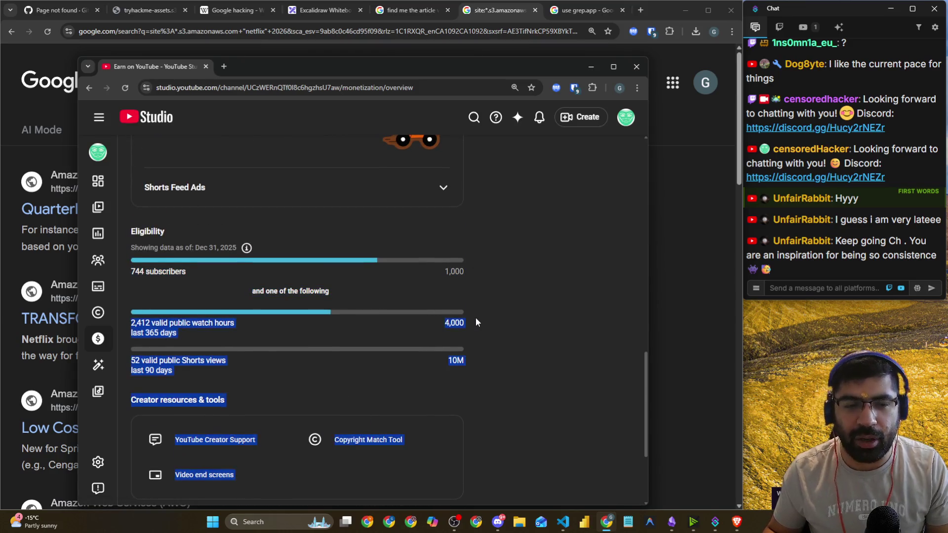
{"action": "scroll", "coordinate": [511, 313], "scroll_direction": "up", "scroll_amount": 4}
{"action": "scroll", "coordinate": [511, 312], "scroll_direction": "up", "scroll_amount": 3}
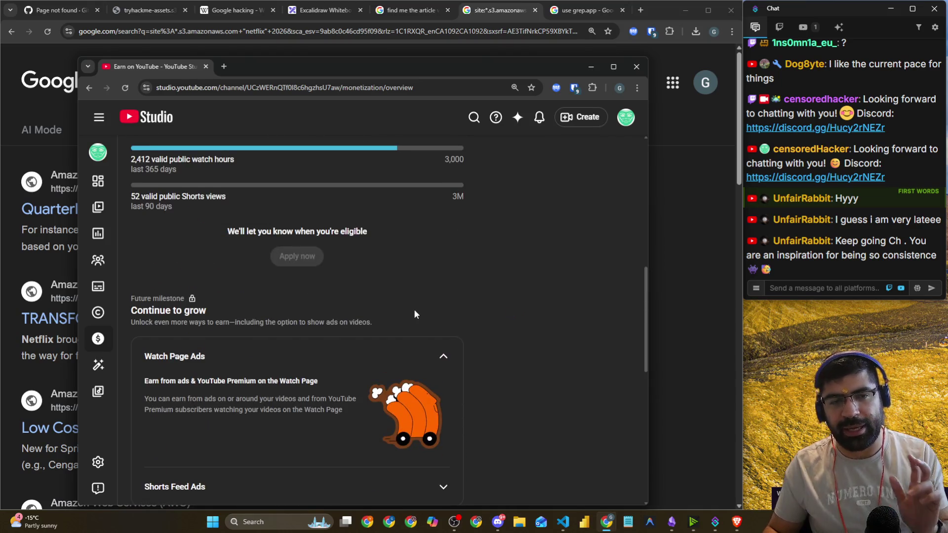
{"action": "scroll", "coordinate": [414, 314], "scroll_direction": "up", "scroll_amount": 2}
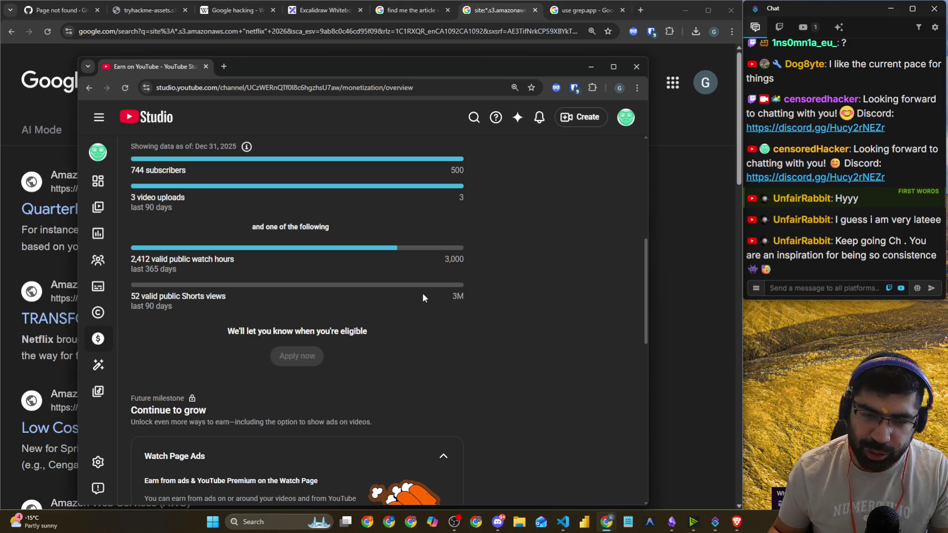
{"action": "scroll", "coordinate": [515, 306], "scroll_direction": "down", "scroll_amount": 3}
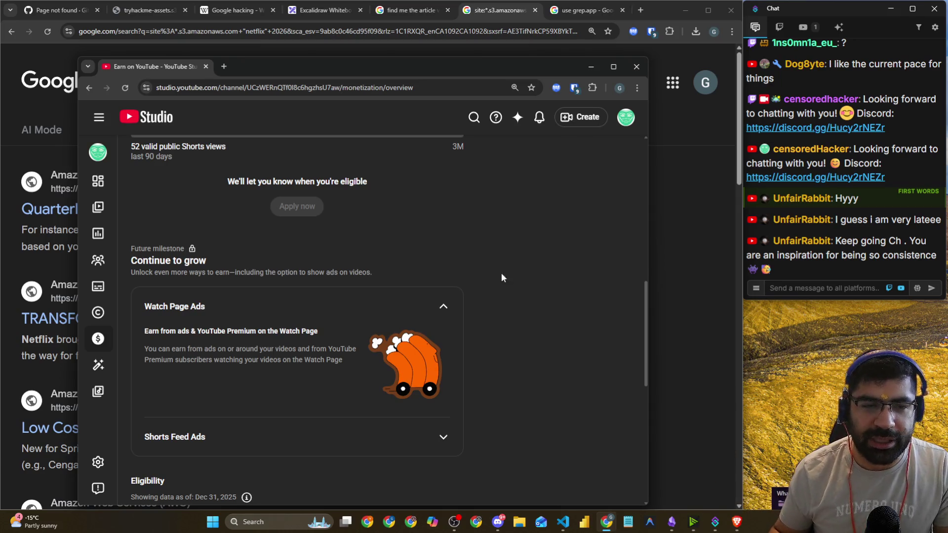
{"action": "scroll", "coordinate": [451, 243], "scroll_direction": "up", "scroll_amount": 5}
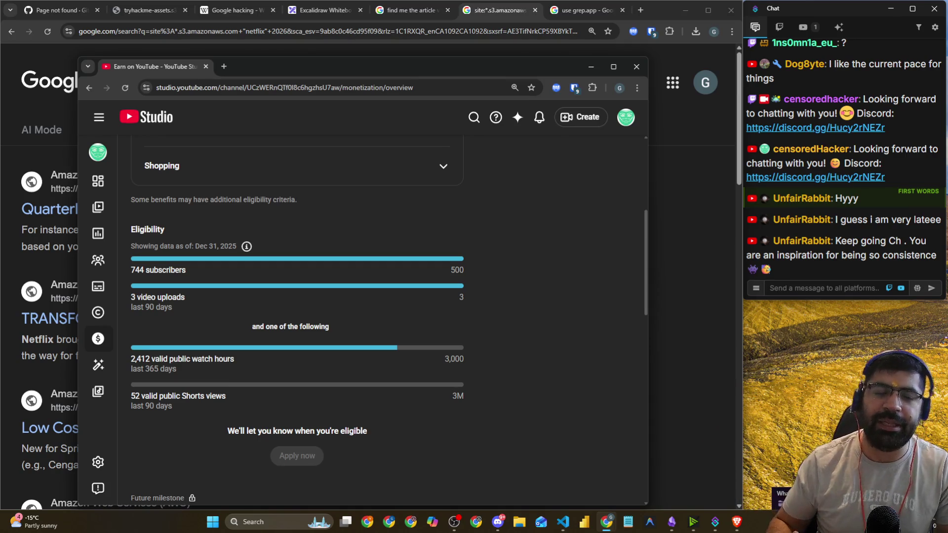
{"action": "left_click", "coordinate": [206, 66]}
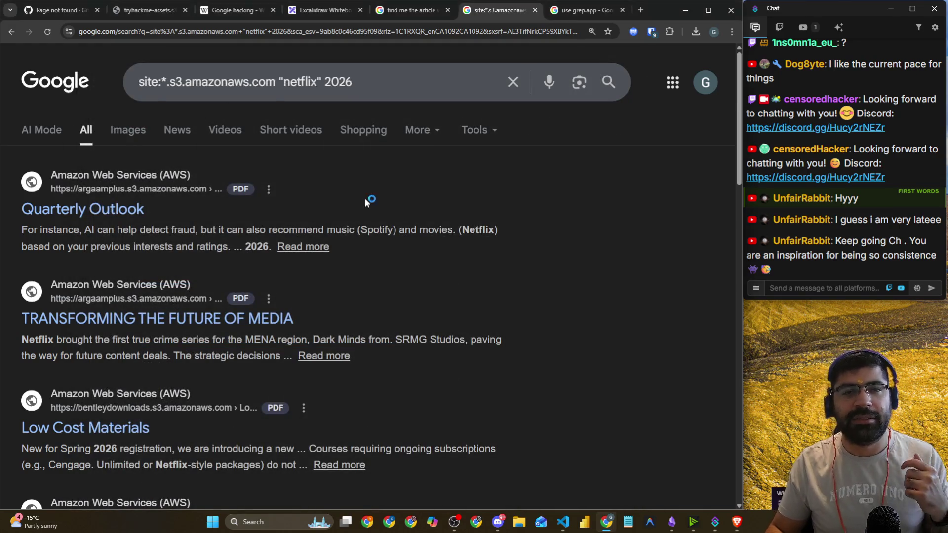